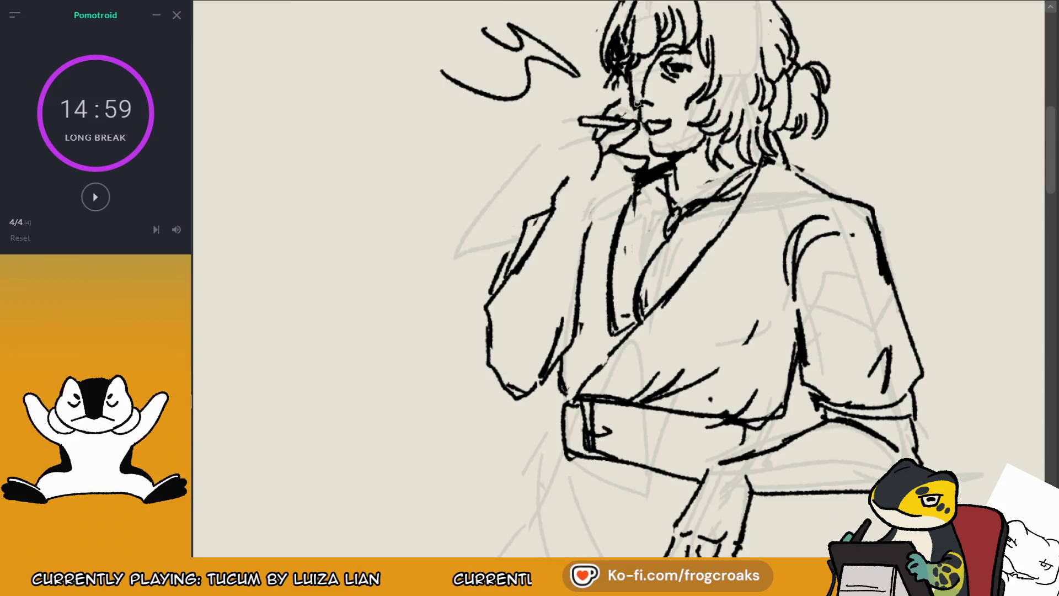
# Step: Ink a short stroke and a wrist line under the cigarette hand
pyautogui.hotkey('ctrl', 'z')
pyautogui.hotkey('ctrl', 'y')
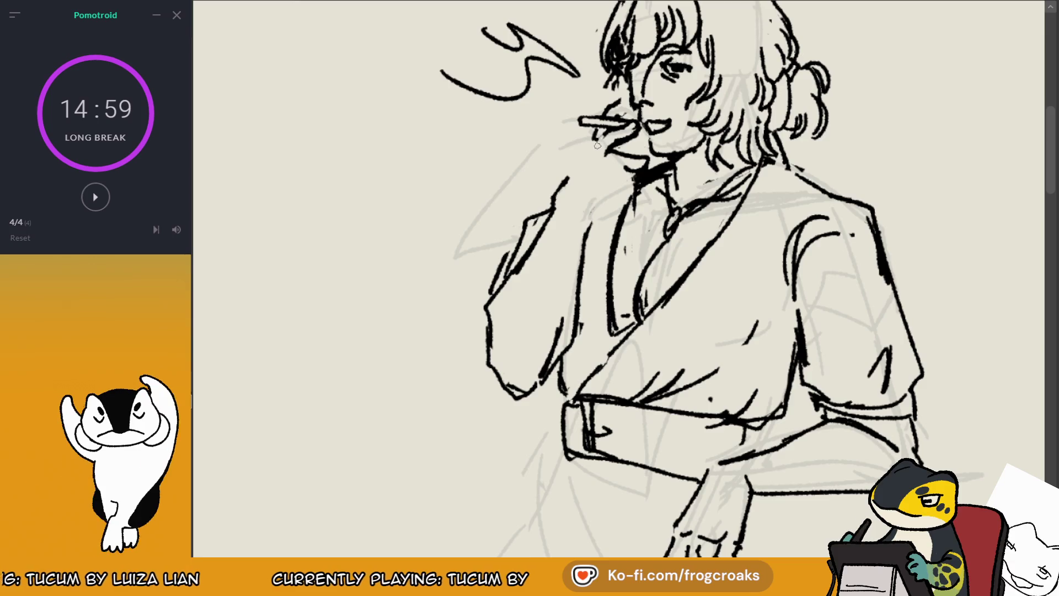
pyautogui.moveTo(594, 142); pyautogui.dragTo(586, 150)
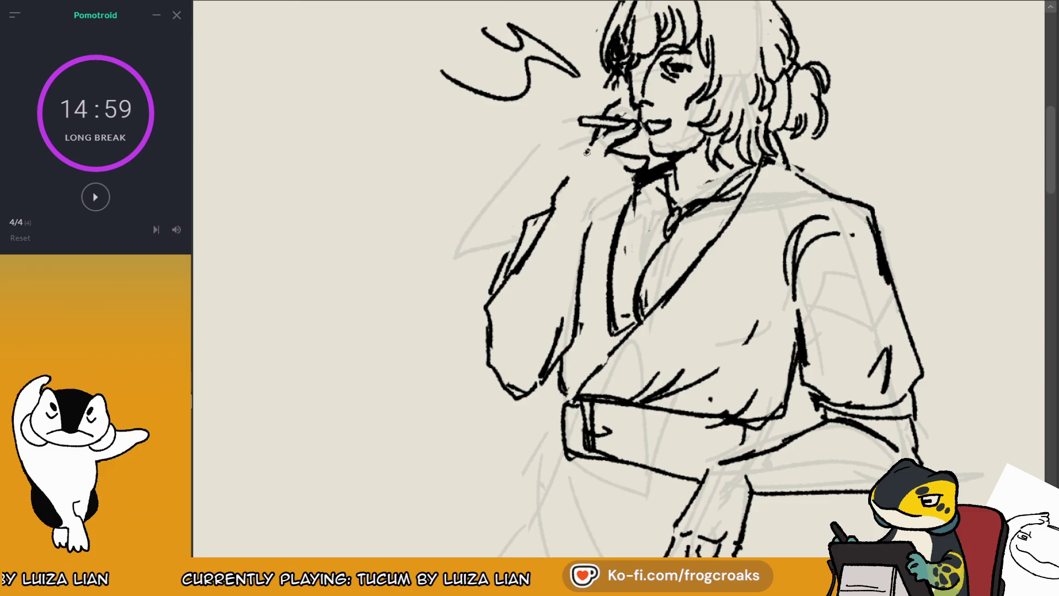
pyautogui.moveTo(592, 158); pyautogui.dragTo(603, 185)
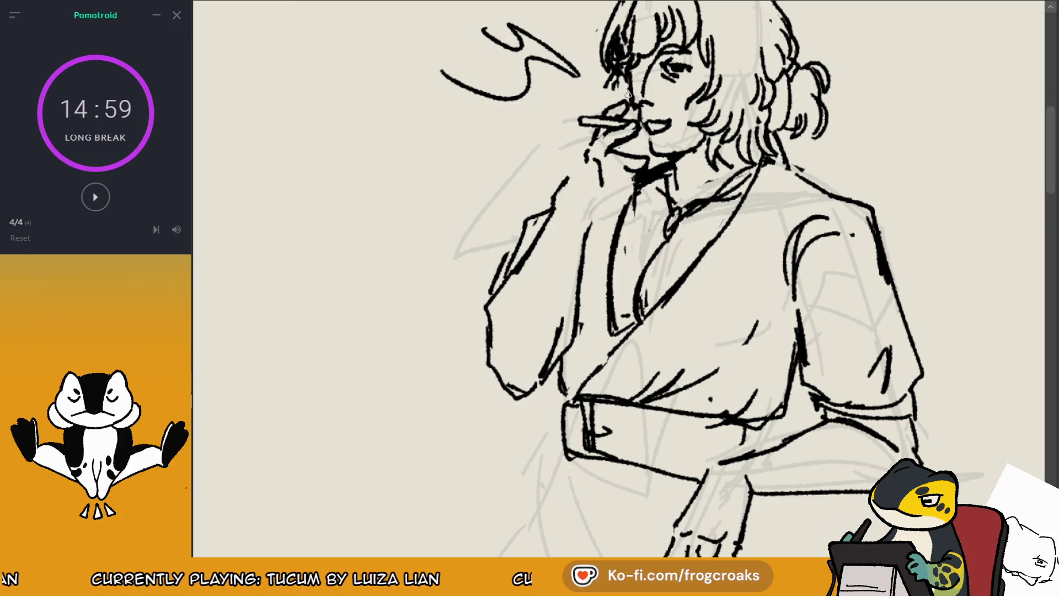
# Step: Erase part of the stroke below the hand and move the cigarette hand onto empty canvas at left
pyautogui.press('m')
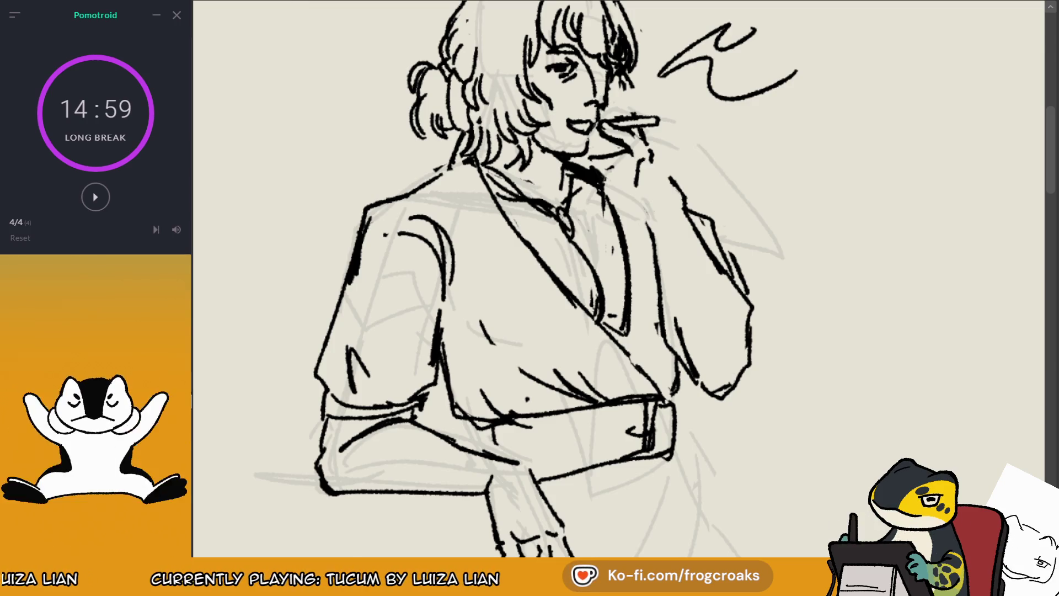
pyautogui.press('m')
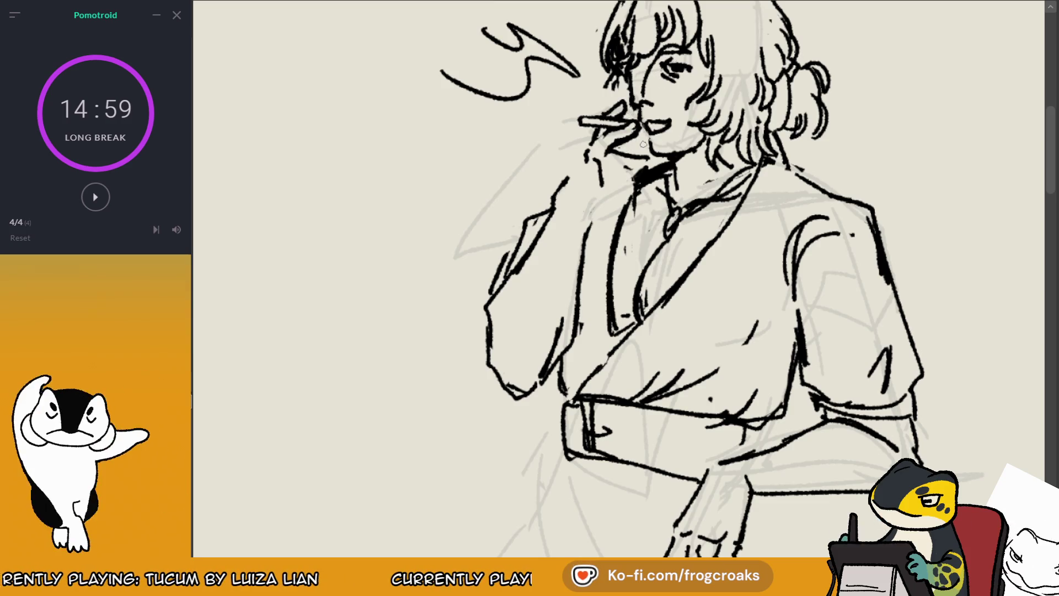
pyautogui.moveTo(620, 158)
pyautogui.mouseDown()
pyautogui.moveTo(581, 165)
pyautogui.moveTo(604, 176)
pyautogui.moveTo(596, 154)
pyautogui.mouseUp()
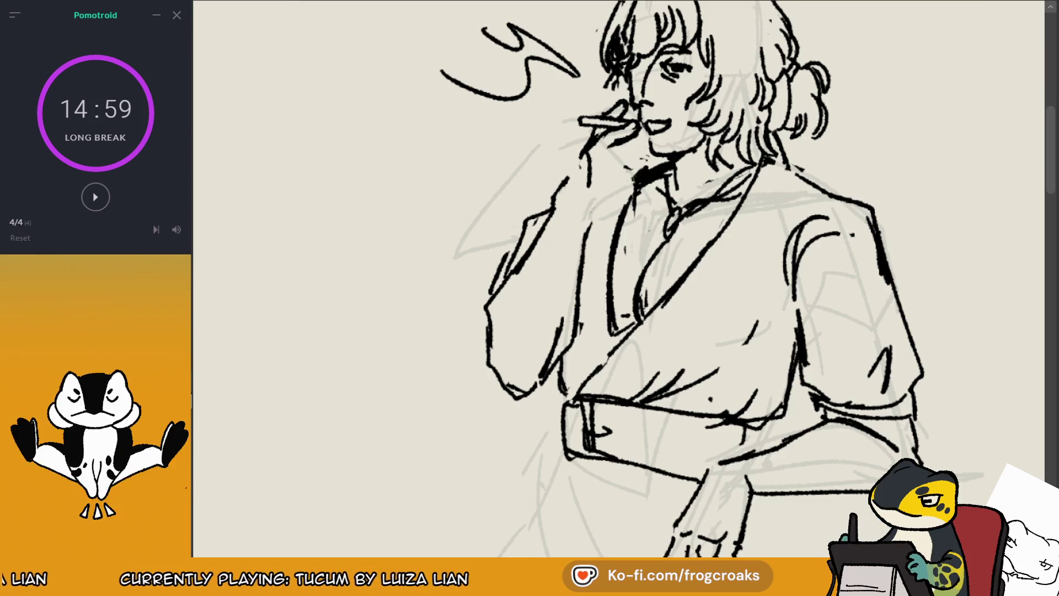
pyautogui.moveTo(612, 138); pyautogui.dragTo(373, 144)
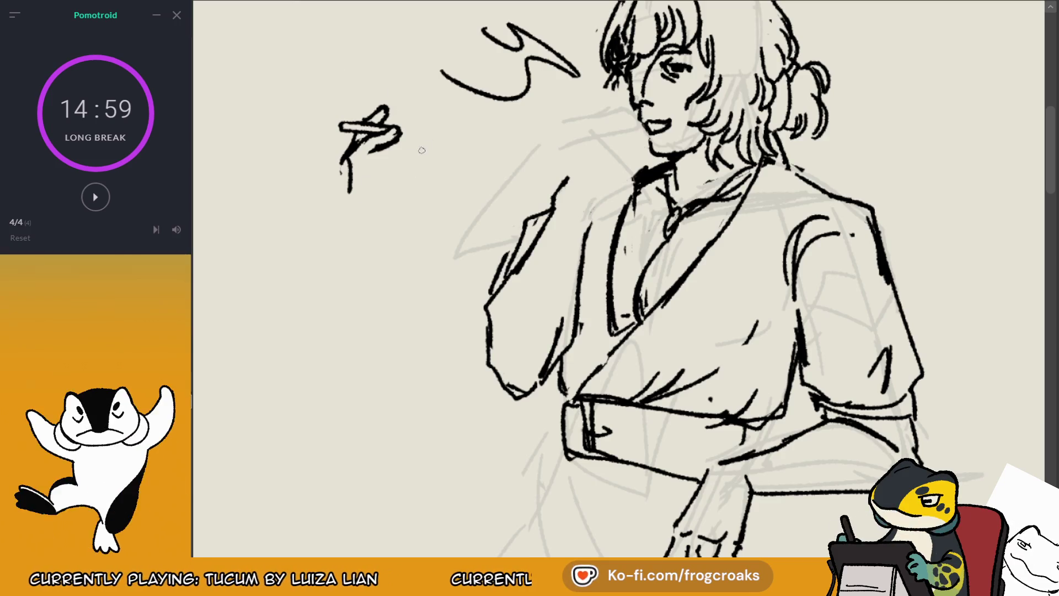
# Step: Ink the forearm contour, the fingers holding the cigarette, and a darker cigarette tip
pyautogui.hotkey('ctrl', 'z')
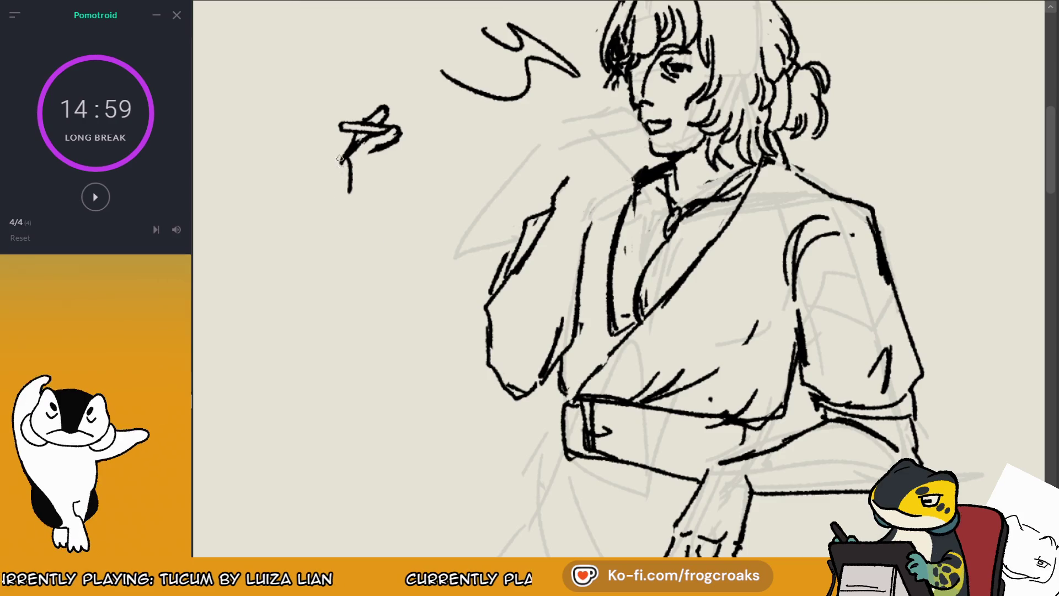
pyautogui.moveTo(339, 159); pyautogui.dragTo(358, 263)
pyautogui.moveTo(373, 185); pyautogui.dragTo(359, 262)
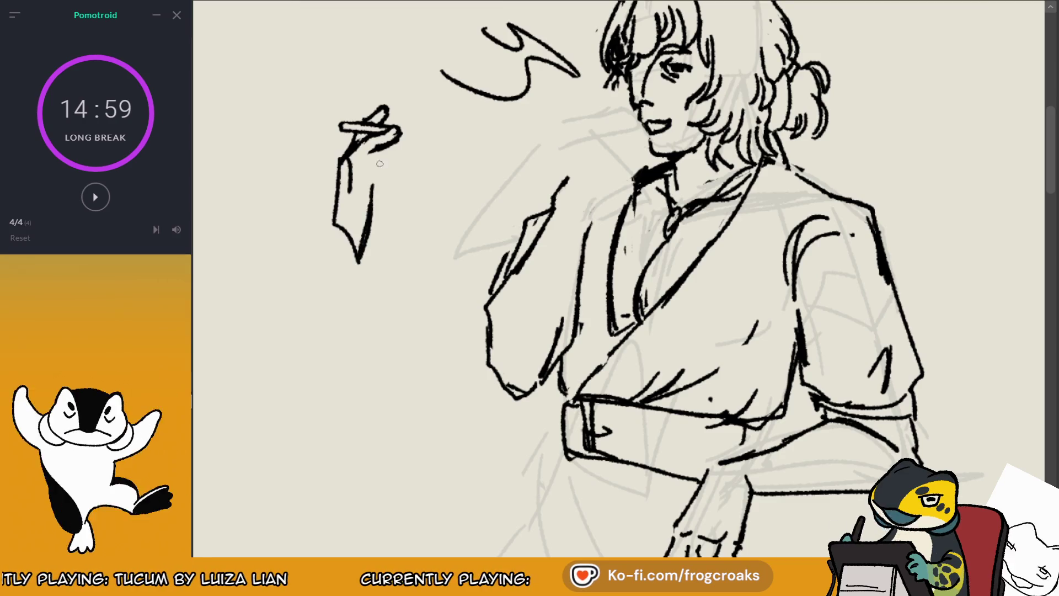
pyautogui.hotkey('ctrl', 'z')
pyautogui.moveTo(357, 168); pyautogui.dragTo(409, 130)
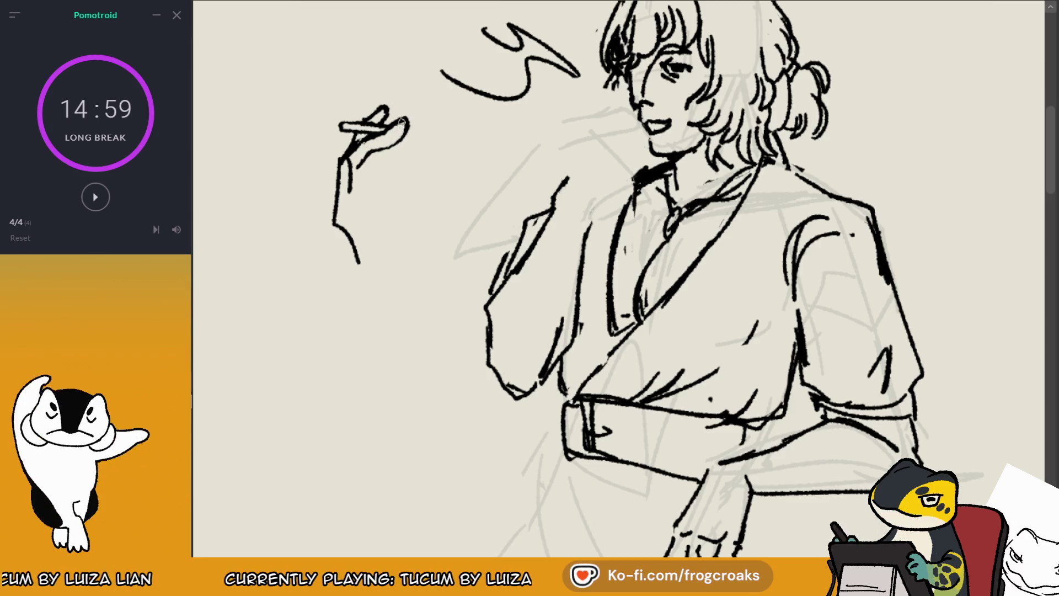
pyautogui.hotkey('ctrl', 'z')
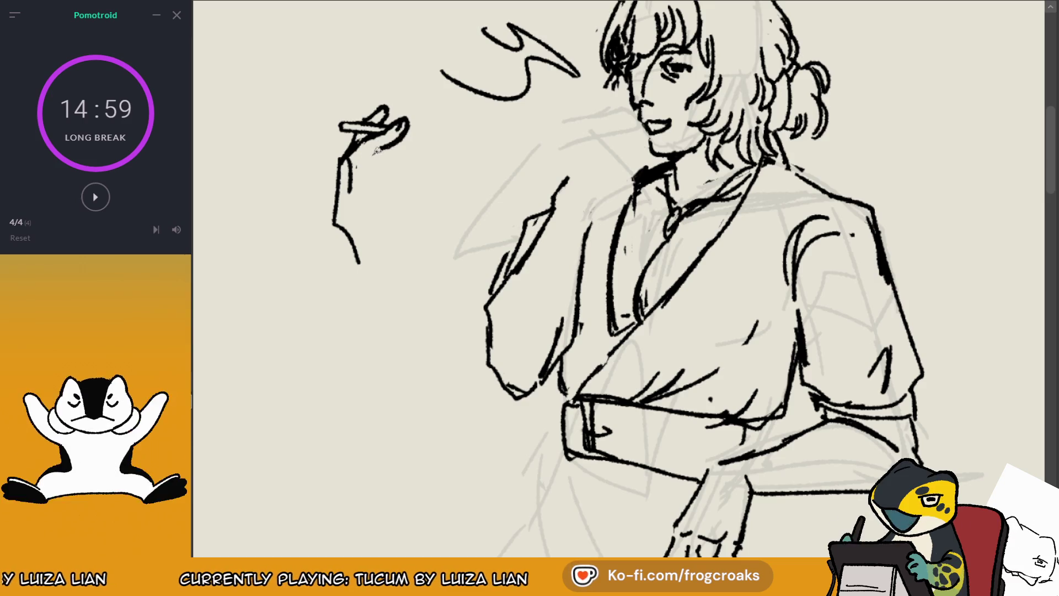
pyautogui.moveTo(358, 170)
pyautogui.mouseDown()
pyautogui.moveTo(387, 138)
pyautogui.moveTo(400, 146)
pyautogui.moveTo(398, 120)
pyautogui.mouseUp()
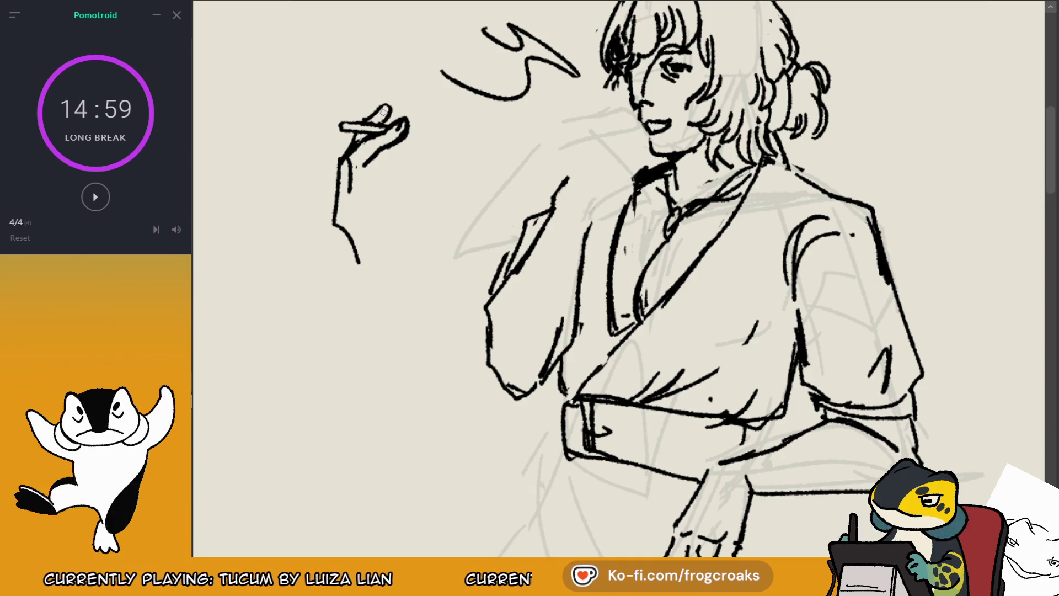
pyautogui.moveTo(381, 113)
pyautogui.mouseDown()
pyautogui.moveTo(389, 110)
pyautogui.moveTo(380, 125)
pyautogui.mouseUp()
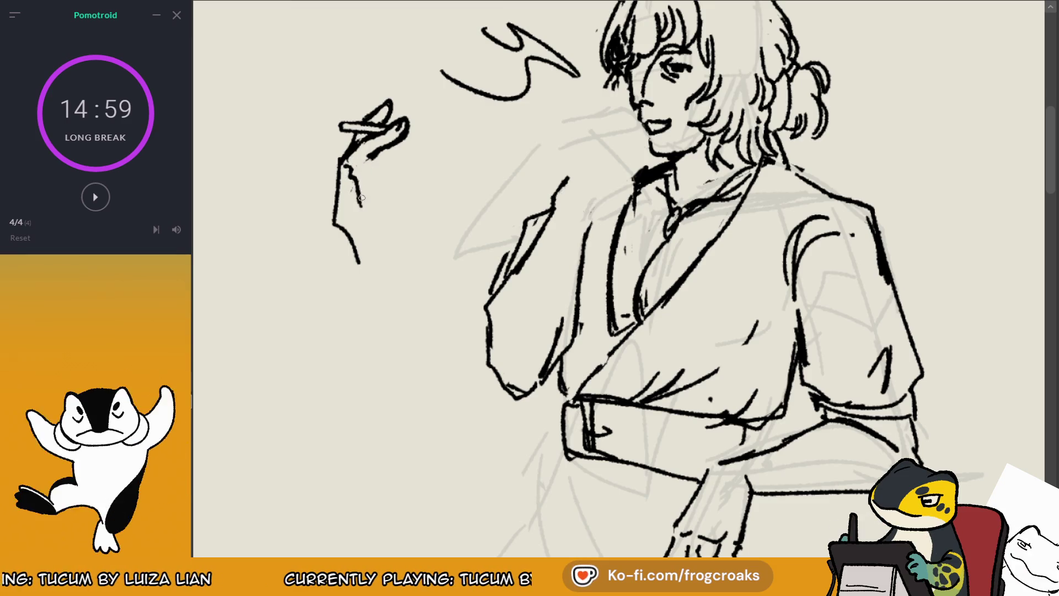
pyautogui.hotkey('ctrl', 'z')
pyautogui.moveTo(351, 164); pyautogui.dragTo(366, 218)
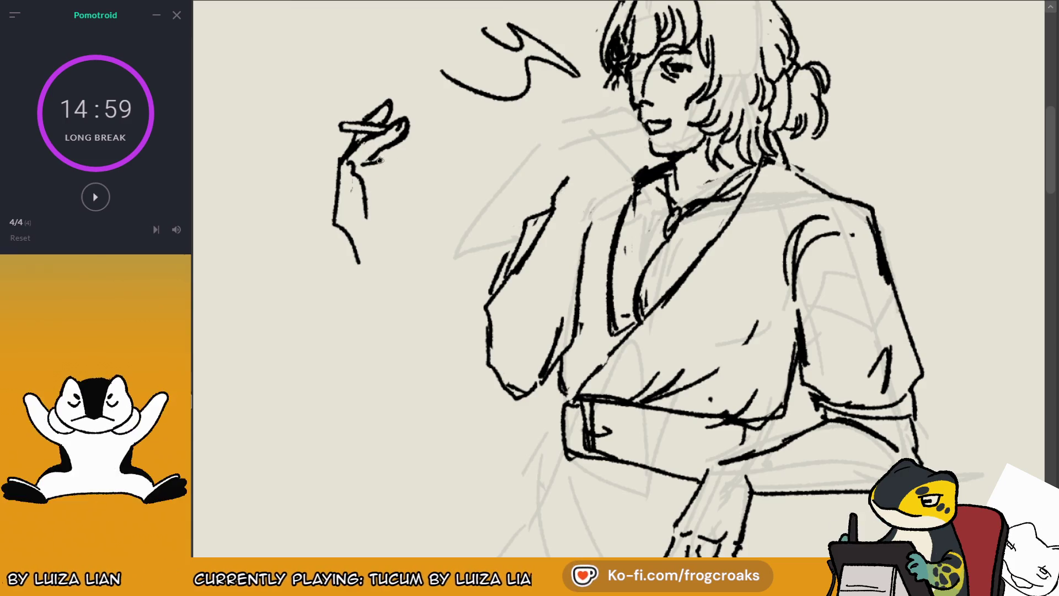
# Step: Add the thumb loop, curled lower finger, and wrist strokes, plus a thicker, longer cigarette
pyautogui.press('m')
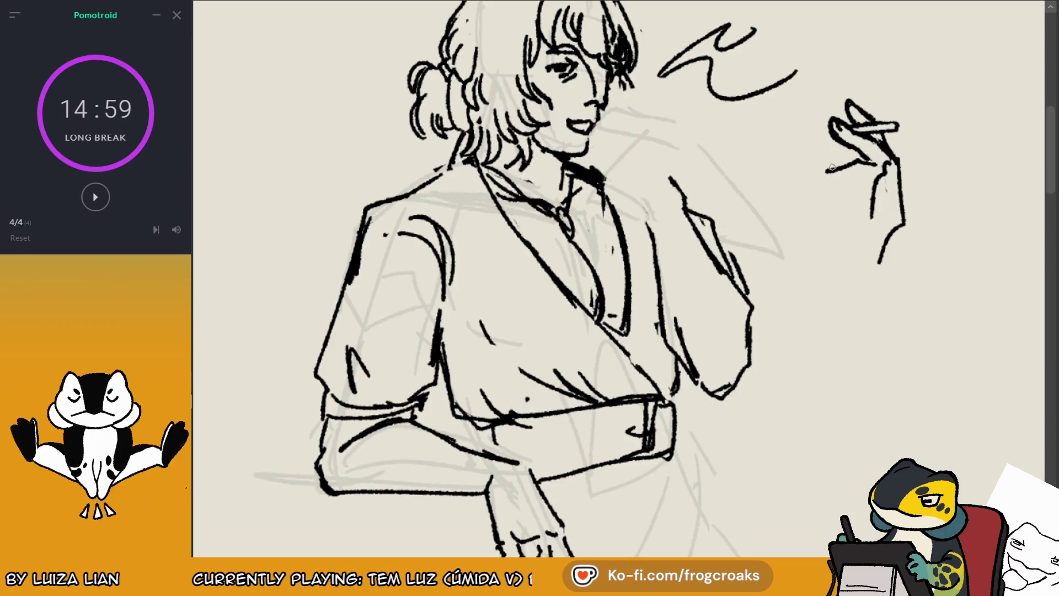
pyautogui.moveTo(826, 172)
pyautogui.mouseDown()
pyautogui.moveTo(819, 178)
pyautogui.moveTo(838, 183)
pyautogui.mouseUp()
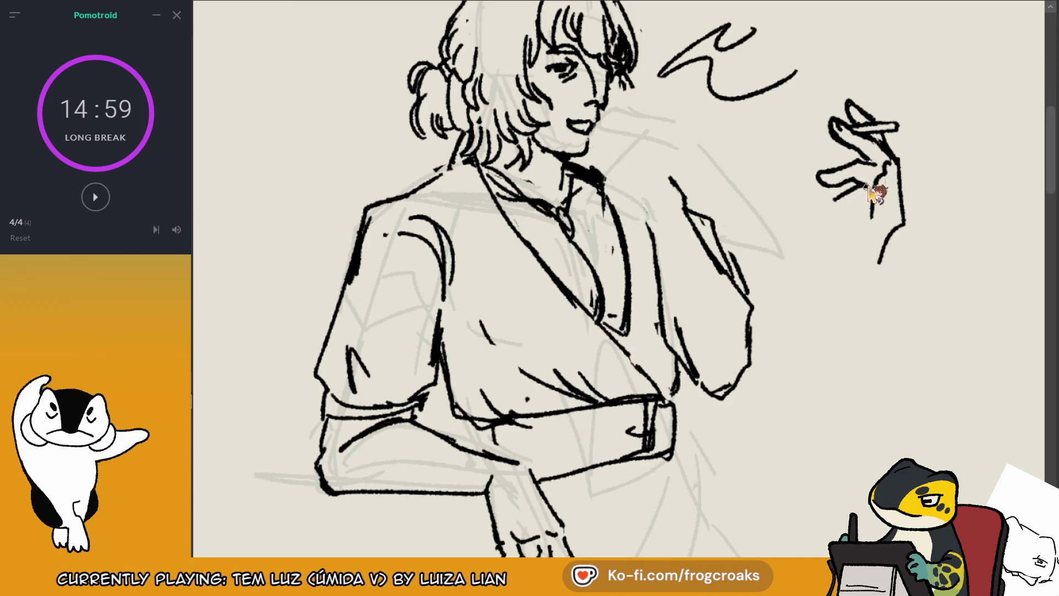
pyautogui.moveTo(869, 183)
pyautogui.mouseDown()
pyautogui.moveTo(829, 210)
pyautogui.moveTo(856, 205)
pyautogui.mouseUp()
pyautogui.hotkey('ctrl', 'z')
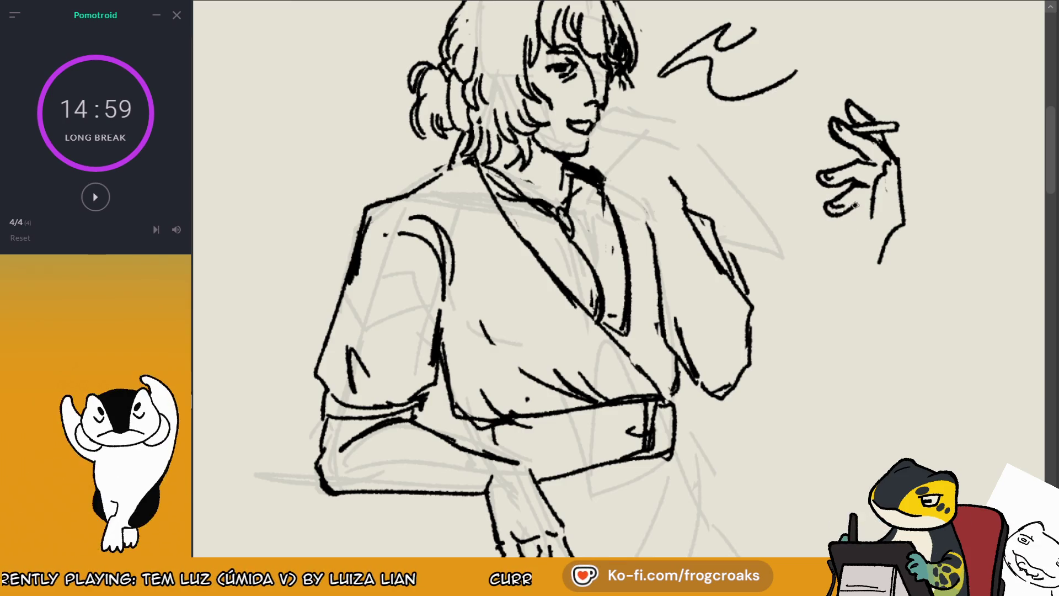
pyautogui.press('m')
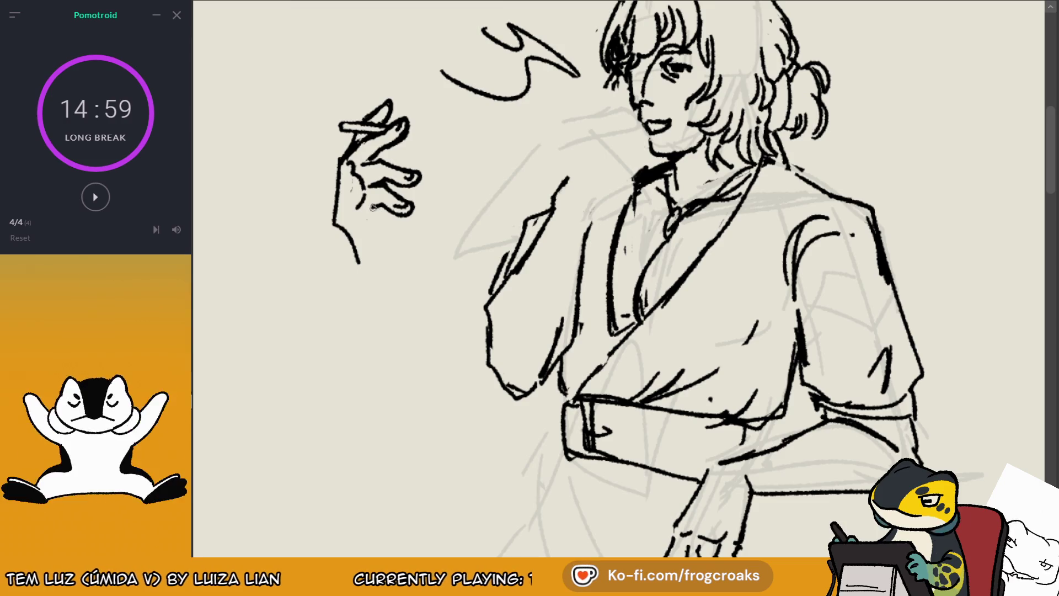
pyautogui.hotkey('ctrl', 'z')
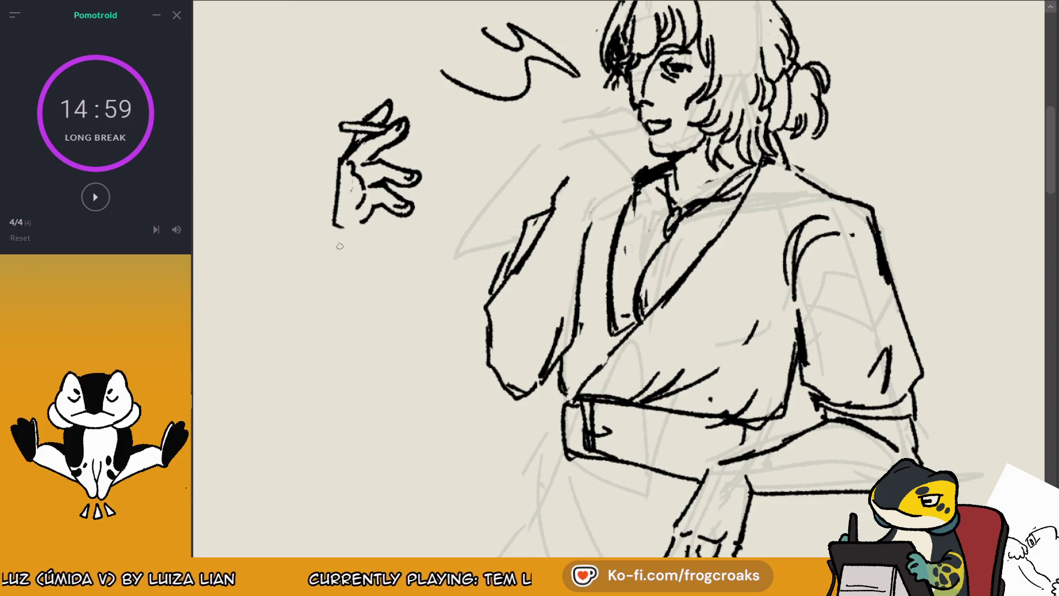
pyautogui.moveTo(366, 222); pyautogui.dragTo(356, 249)
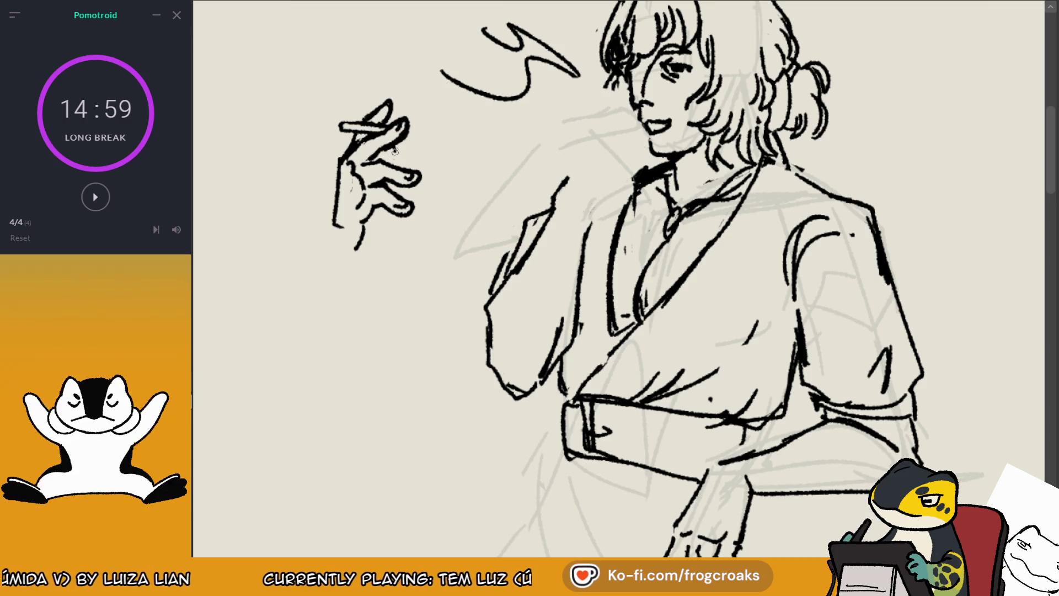
pyautogui.moveTo(387, 213); pyautogui.dragTo(373, 245)
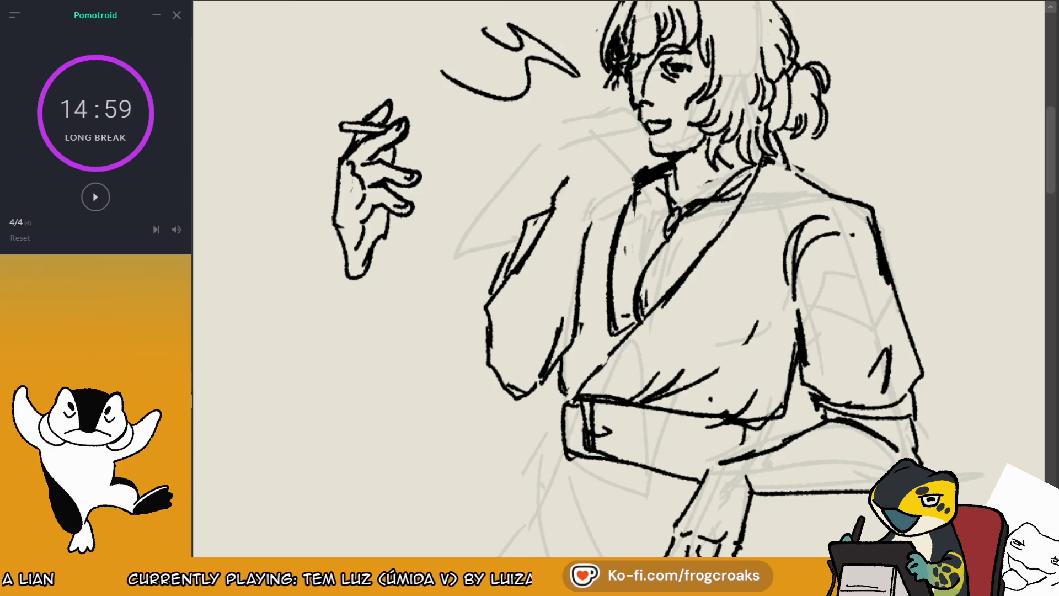
pyautogui.moveTo(364, 118)
pyautogui.mouseDown()
pyautogui.moveTo(325, 118)
pyautogui.moveTo(347, 130)
pyautogui.moveTo(330, 124)
pyautogui.moveTo(338, 129)
pyautogui.mouseUp()
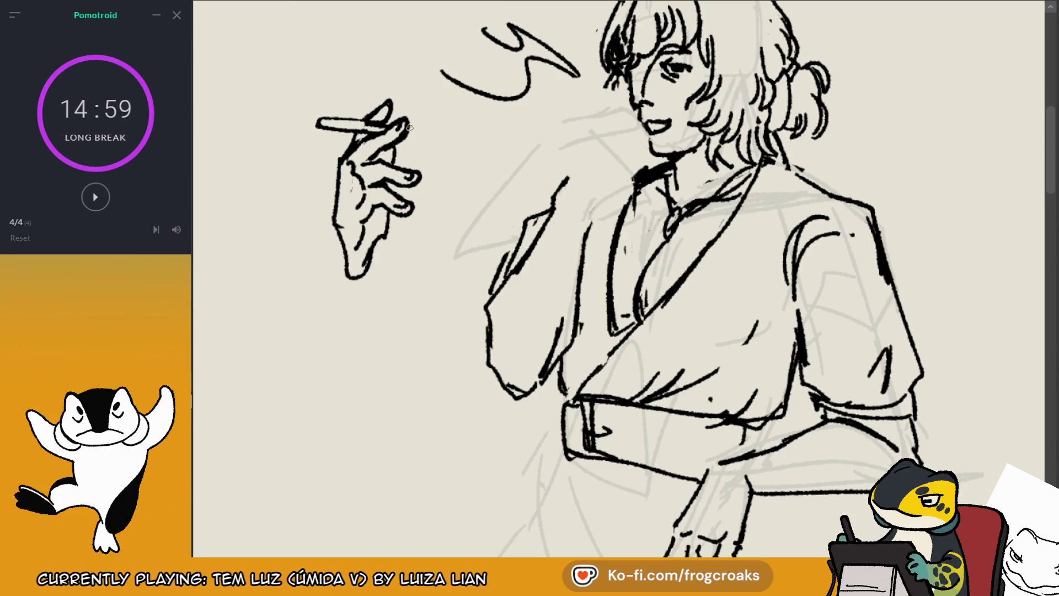
pyautogui.moveTo(409, 128)
pyautogui.mouseDown()
pyautogui.moveTo(419, 133)
pyautogui.moveTo(408, 136)
pyautogui.mouseUp()
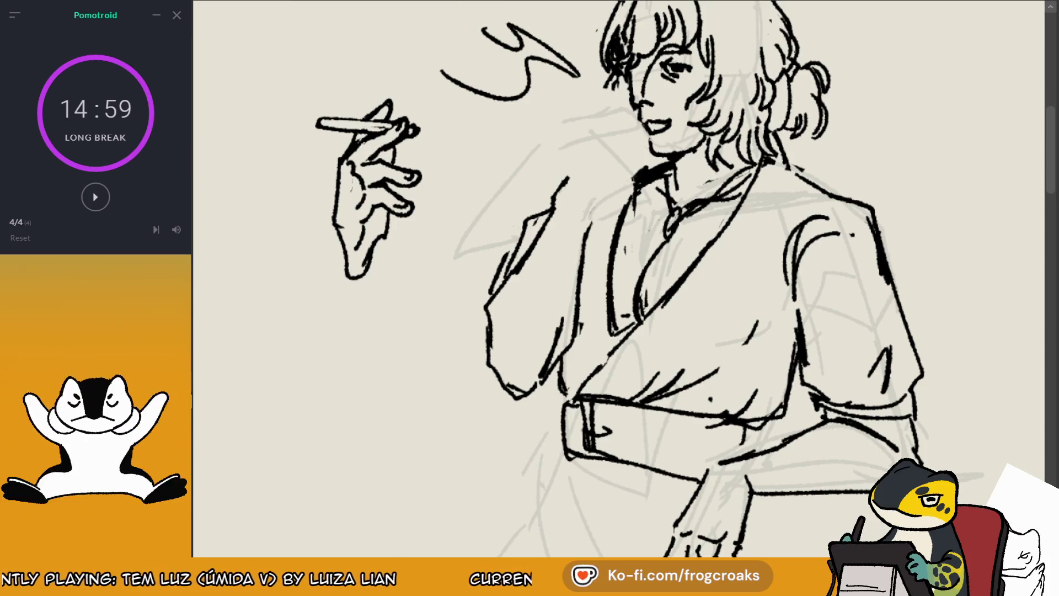
# Step: Scale the reworked hand and move it up to the character's mouth
pyautogui.hotkey('ctrl', 't')
pyautogui.moveTo(429, 96)
pyautogui.mouseDown()
pyautogui.moveTo(386, 111)
pyautogui.moveTo(384, 144)
pyautogui.moveTo(422, 97)
pyautogui.moveTo(370, 178)
pyautogui.mouseUp()
pyautogui.moveTo(345, 229)
pyautogui.mouseDown()
pyautogui.moveTo(568, 111)
pyautogui.moveTo(576, 124)
pyautogui.mouseUp()
pyautogui.moveTo(623, 74)
pyautogui.mouseDown()
pyautogui.moveTo(650, 64)
pyautogui.moveTo(618, 170)
pyautogui.moveTo(623, 196)
pyautogui.mouseUp()
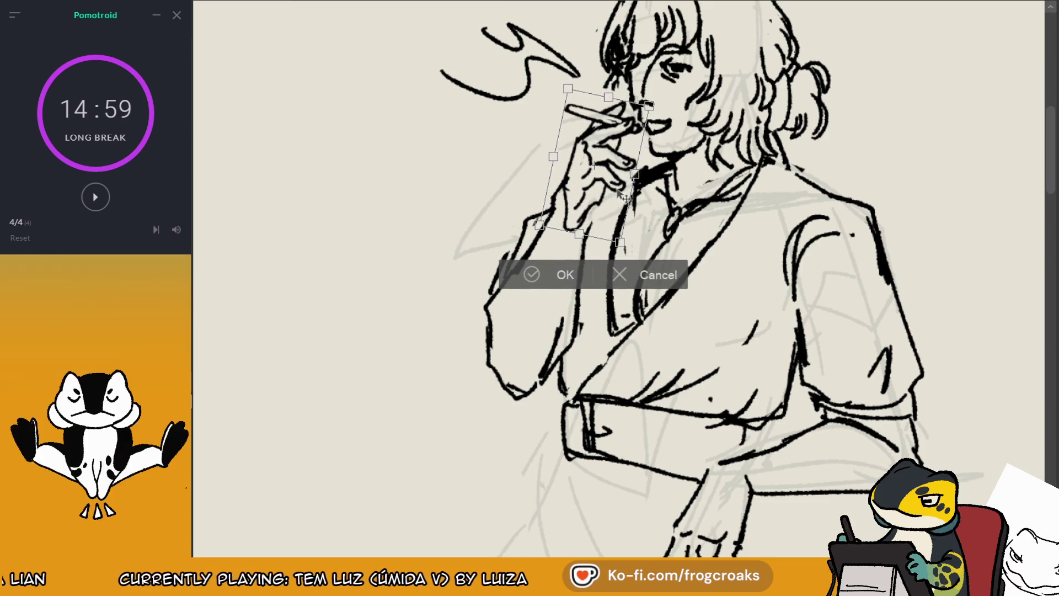
# Step: Apply the hand's new size and position at the mouth
pyautogui.click(515, 274)
pyautogui.press('m')
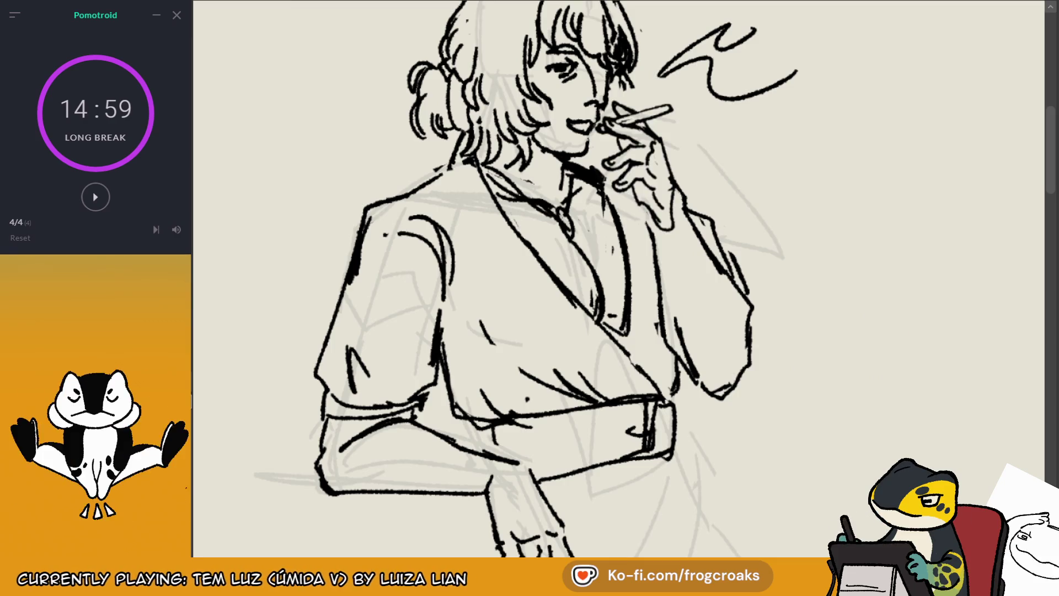
pyautogui.scroll(-2, 617, 276)
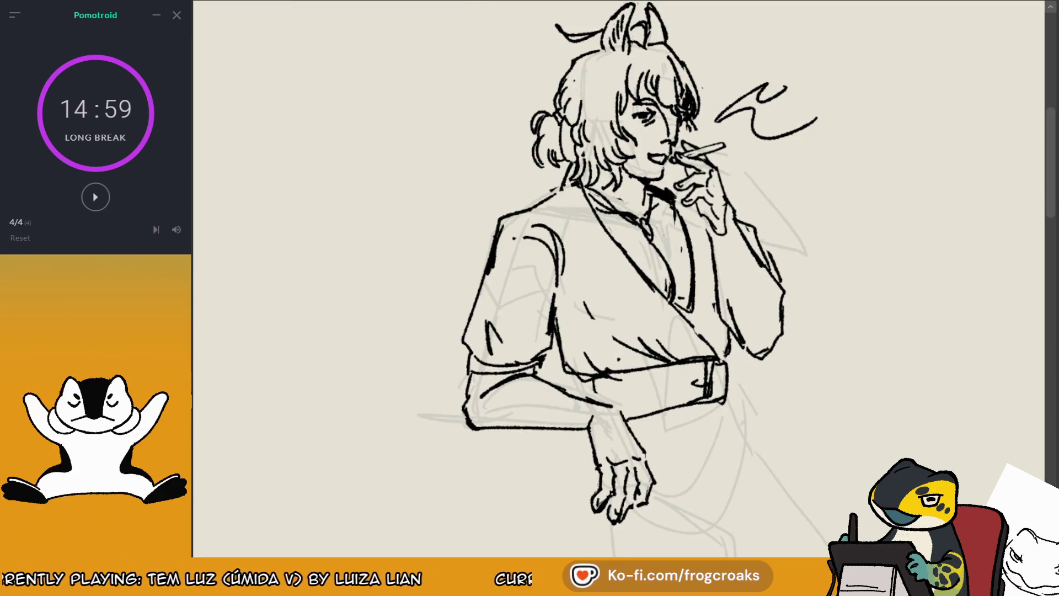
# Step: Lasso the raised smoking arm, shift it slightly down-right, then deselect
pyautogui.moveTo(707, 218)
pyautogui.mouseDown()
pyautogui.moveTo(717, 291)
pyautogui.moveTo(802, 317)
pyautogui.moveTo(760, 241)
pyautogui.mouseUp()
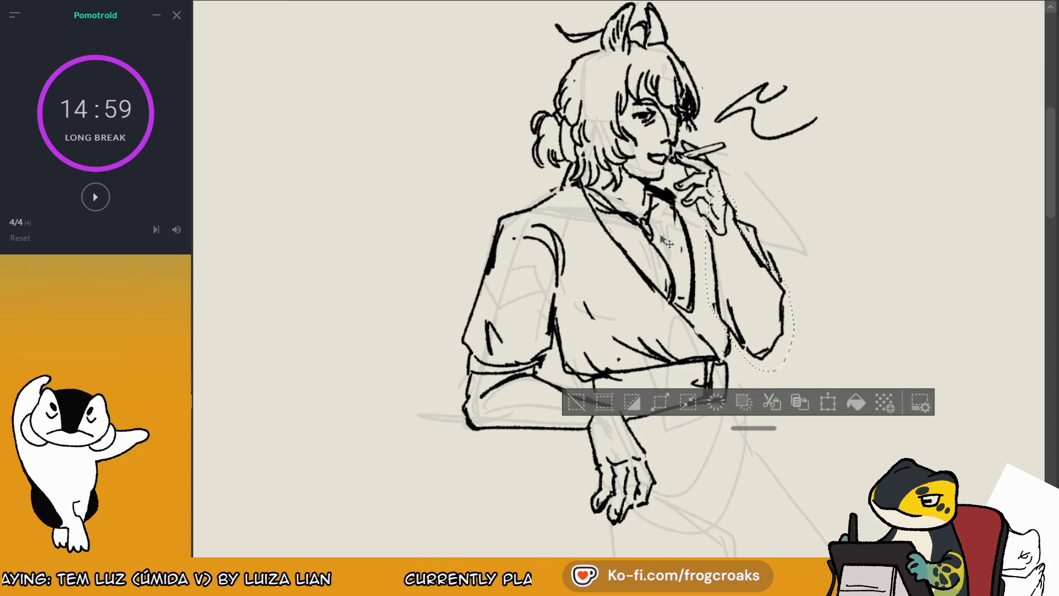
pyautogui.moveTo(666, 243); pyautogui.dragTo(672, 252)
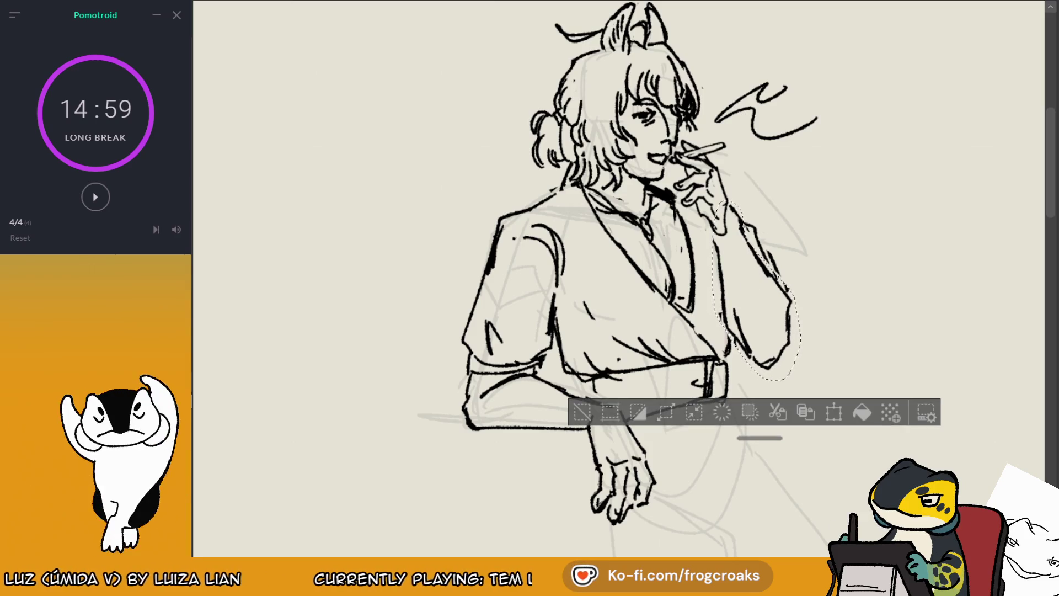
pyautogui.press('h')
pyautogui.click(309, 414)
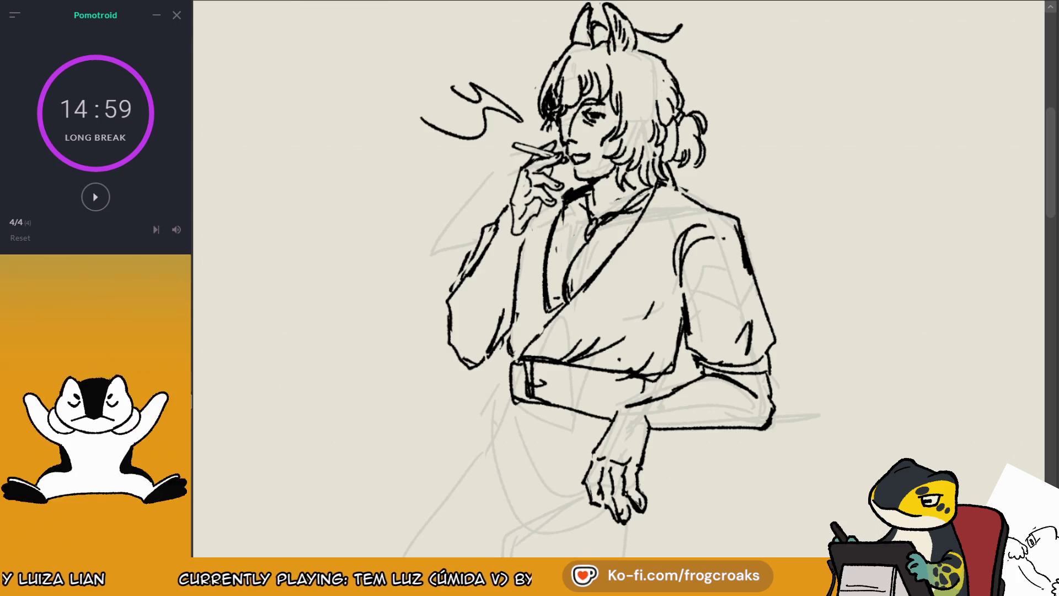
# Step: Nudge the hand and cigarette slightly at the mouth and commit the transform
pyautogui.hotkey('ctrl', 't')
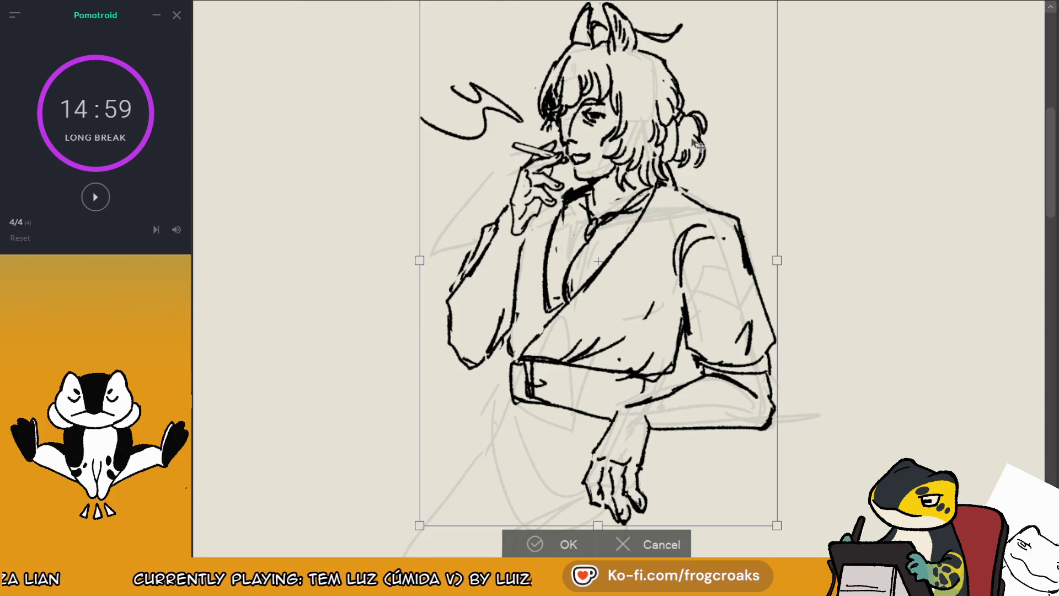
pyautogui.click(670, 543)
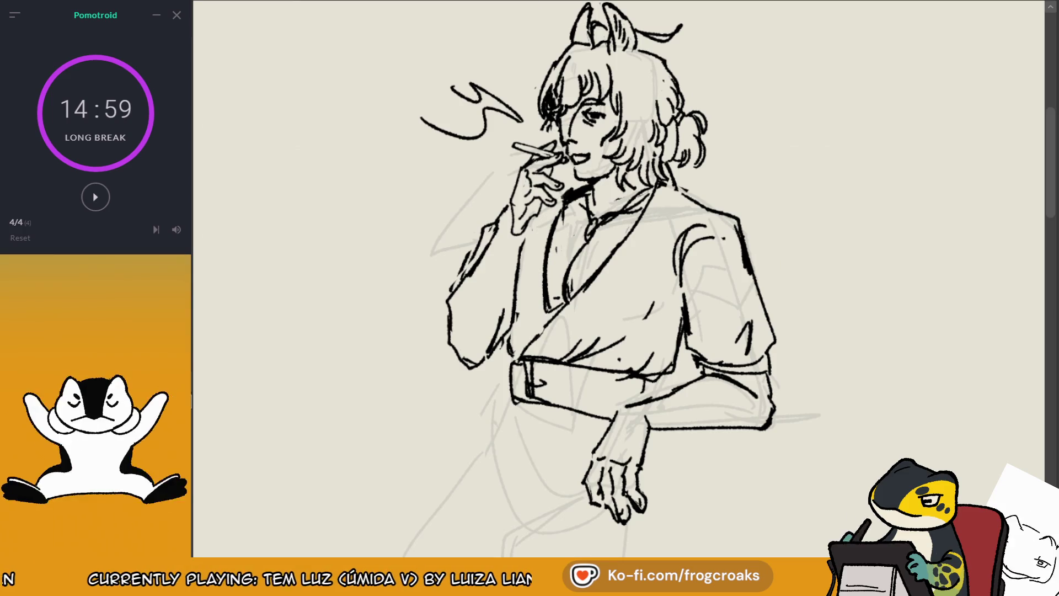
pyautogui.hotkey('ctrl', 't')
pyautogui.moveTo(563, 220)
pyautogui.mouseDown()
pyautogui.moveTo(554, 217)
pyautogui.moveTo(575, 203)
pyautogui.moveTo(592, 210)
pyautogui.moveTo(555, 194)
pyautogui.moveTo(579, 221)
pyautogui.mouseUp()
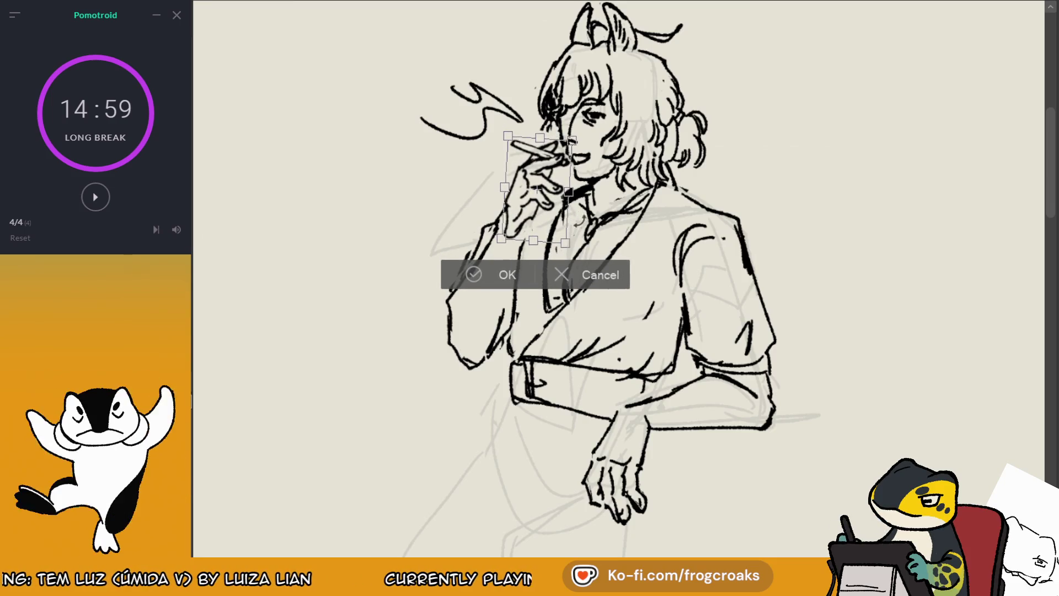
pyautogui.click(473, 275)
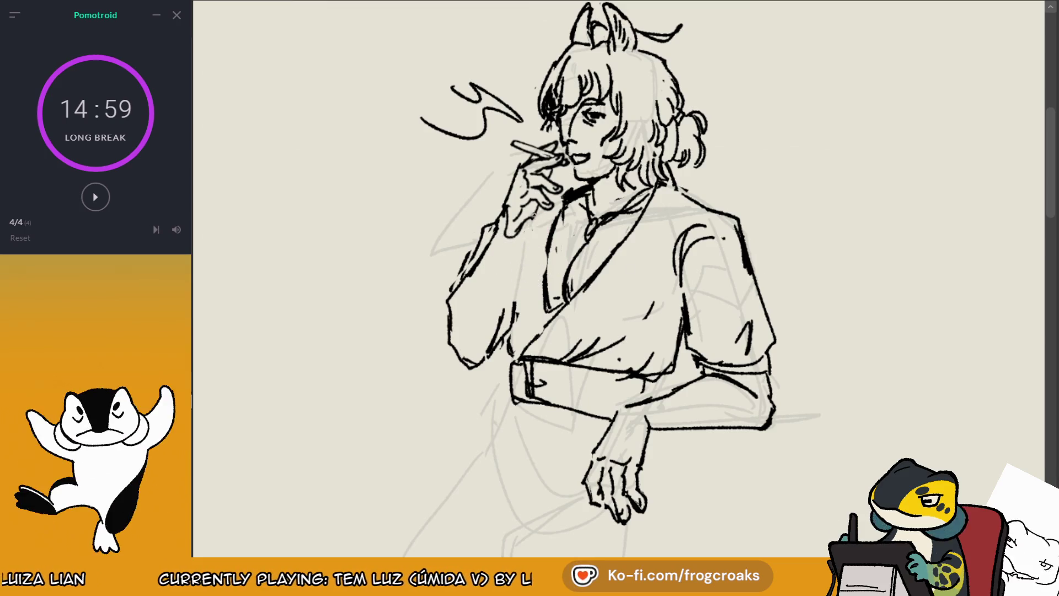
# Step: Ink the forearm line under the smoking hand
pyautogui.moveTo(526, 247); pyautogui.dragTo(519, 275)
pyautogui.moveTo(530, 225); pyautogui.dragTo(518, 300)
pyautogui.hotkey('ctrl', 'z')
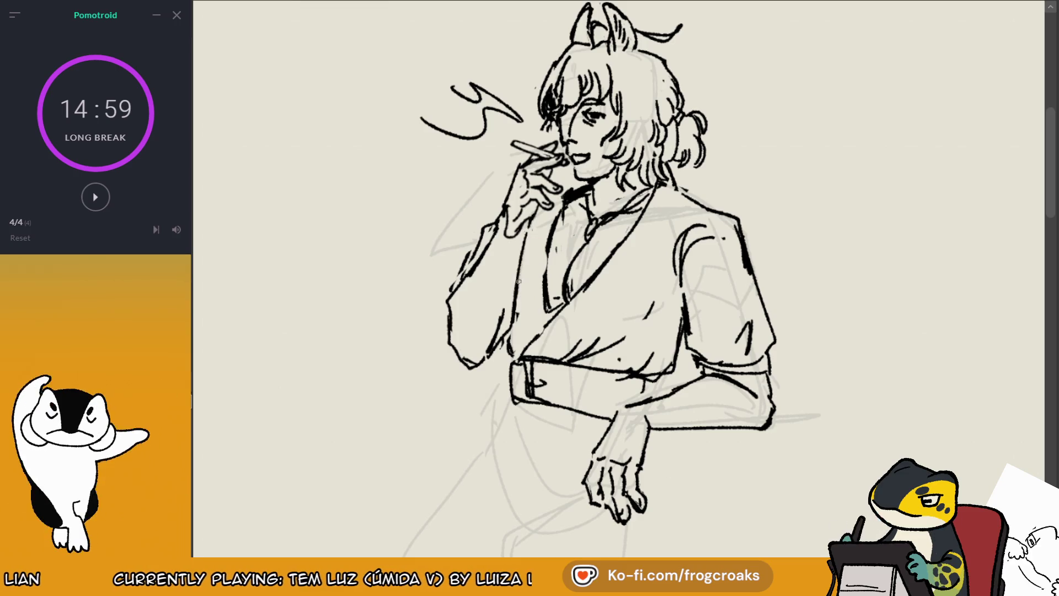
# Step: Ink the sleeve's outer edge below the smoking hand
pyautogui.press('m')
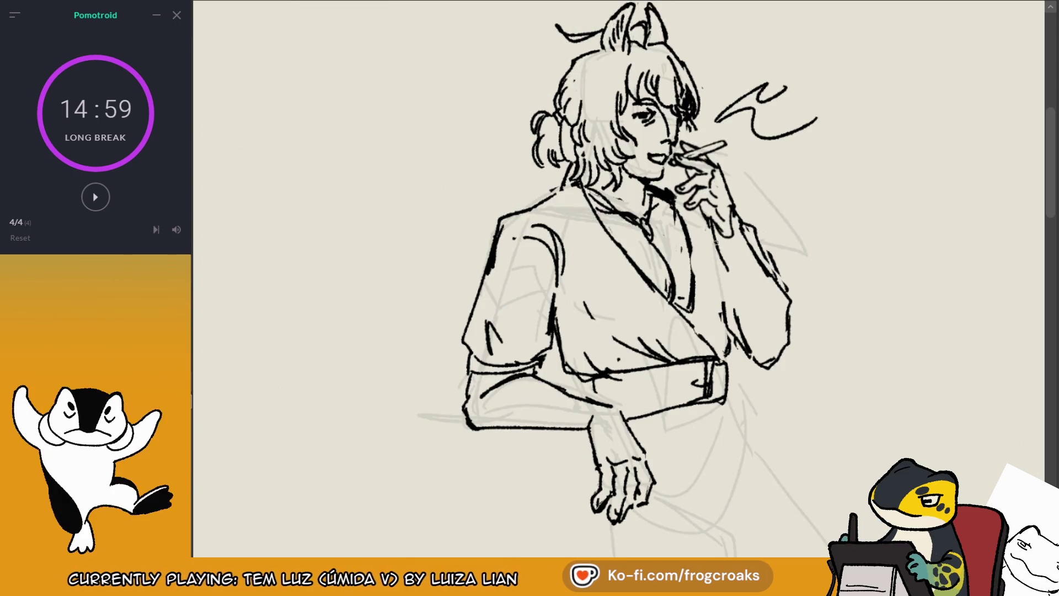
pyautogui.moveTo(718, 279); pyautogui.dragTo(694, 325)
pyautogui.hotkey('ctrl', 'z')
pyautogui.hotkey('ctrl', 'z')
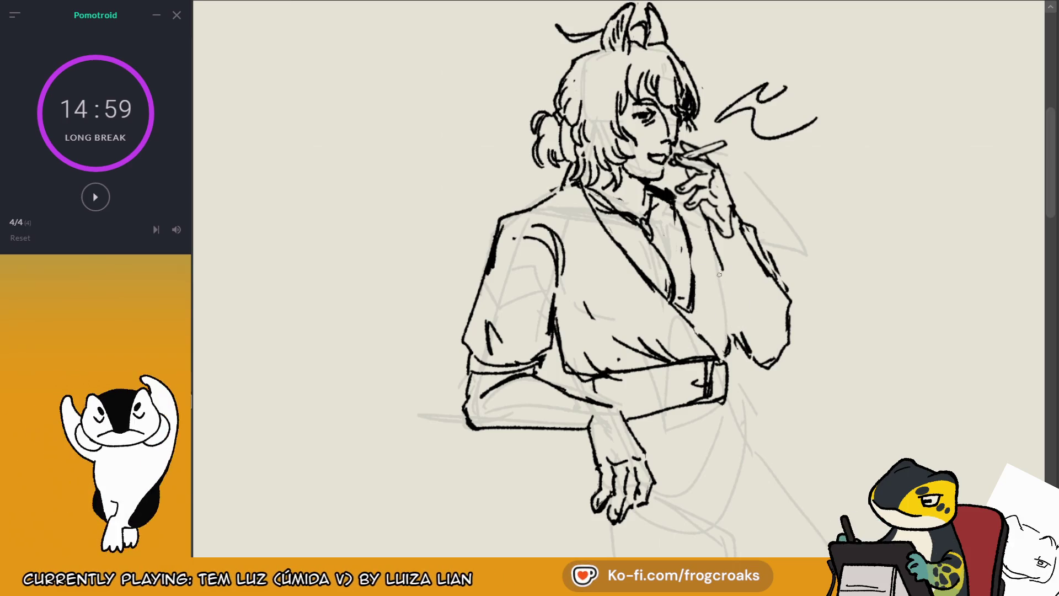
pyautogui.moveTo(724, 272); pyautogui.dragTo(748, 327)
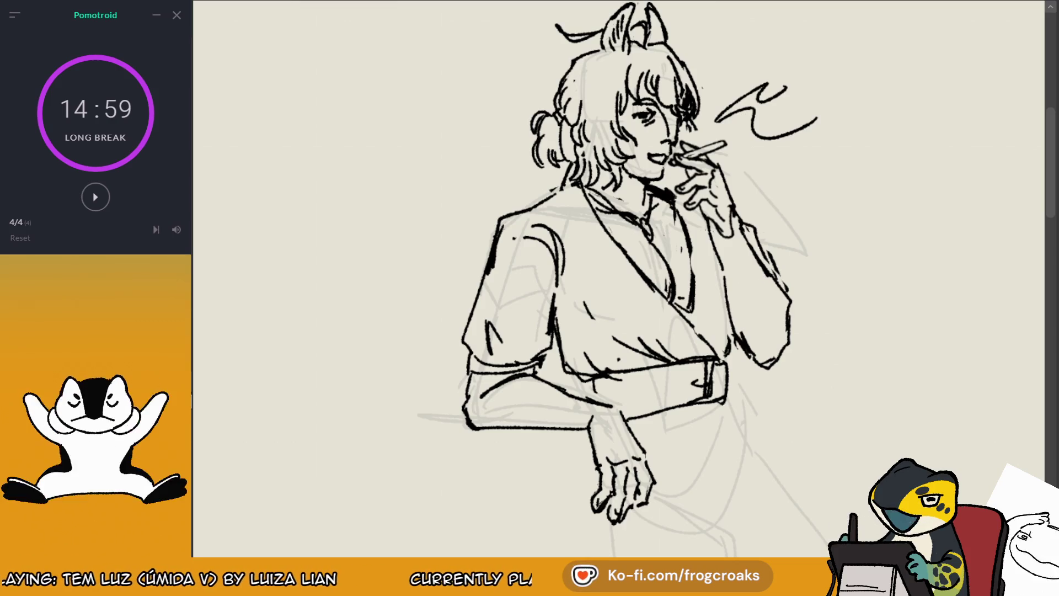
pyautogui.press('m')
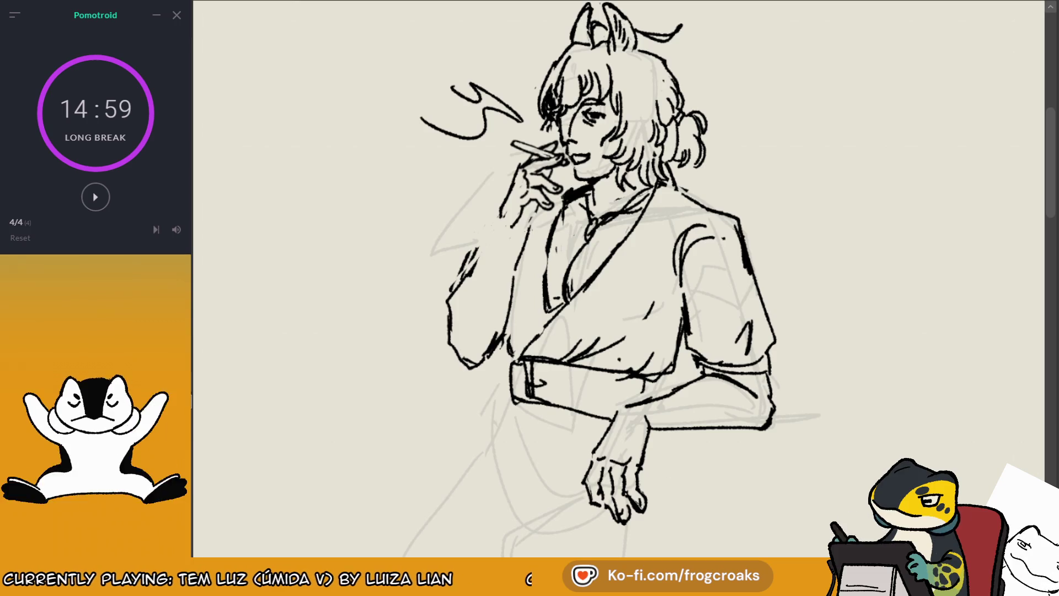
# Step: Lasso the raised forearm, move it up and to the right, and deselect
pyautogui.press('h')
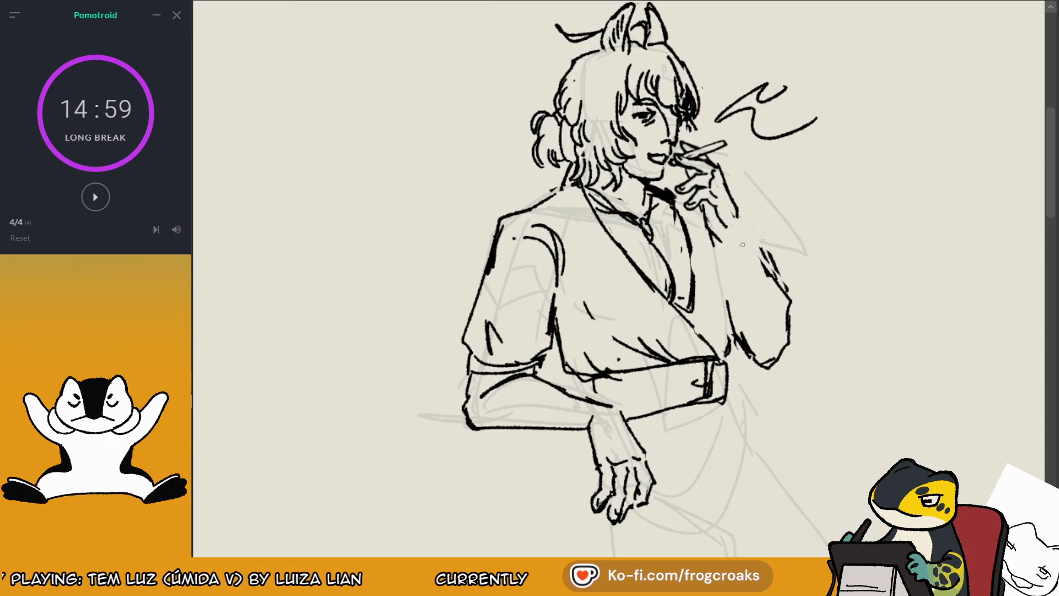
pyautogui.moveTo(718, 288)
pyautogui.mouseDown()
pyautogui.moveTo(794, 389)
pyautogui.moveTo(789, 222)
pyautogui.mouseUp()
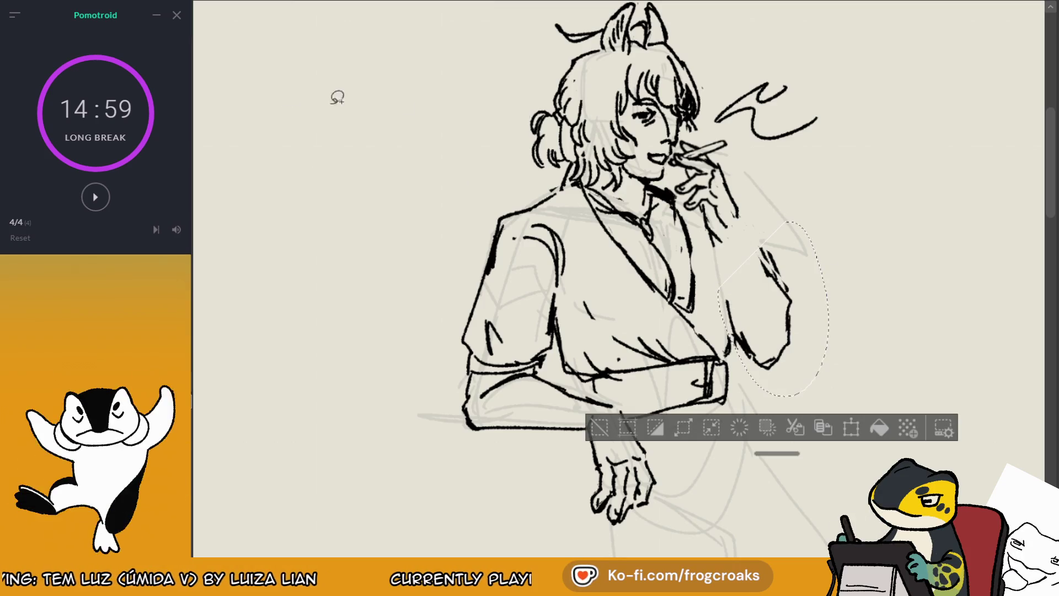
pyautogui.moveTo(799, 293); pyautogui.dragTo(811, 285)
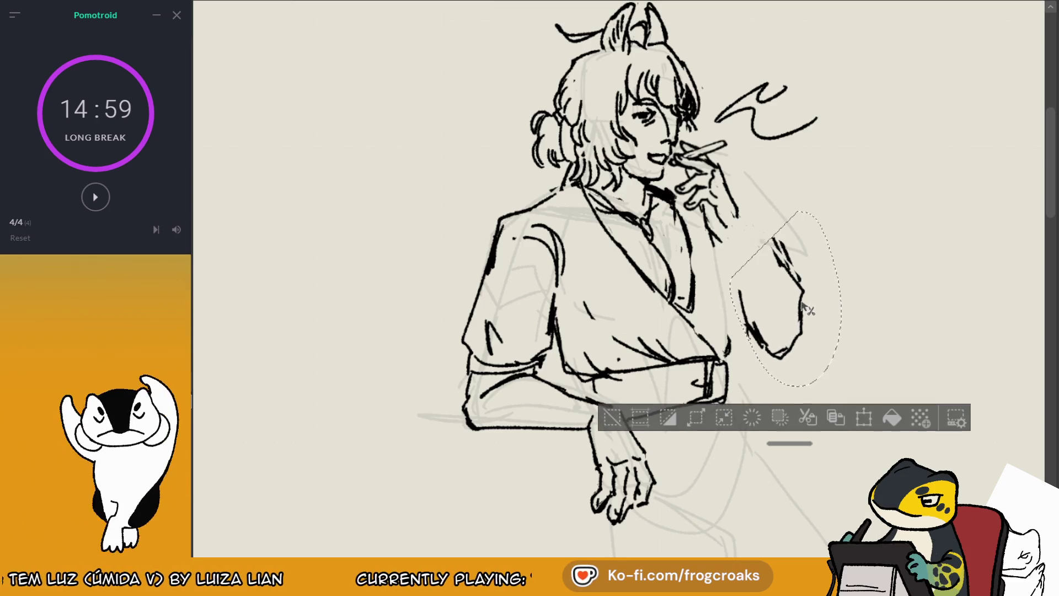
pyautogui.click(609, 422)
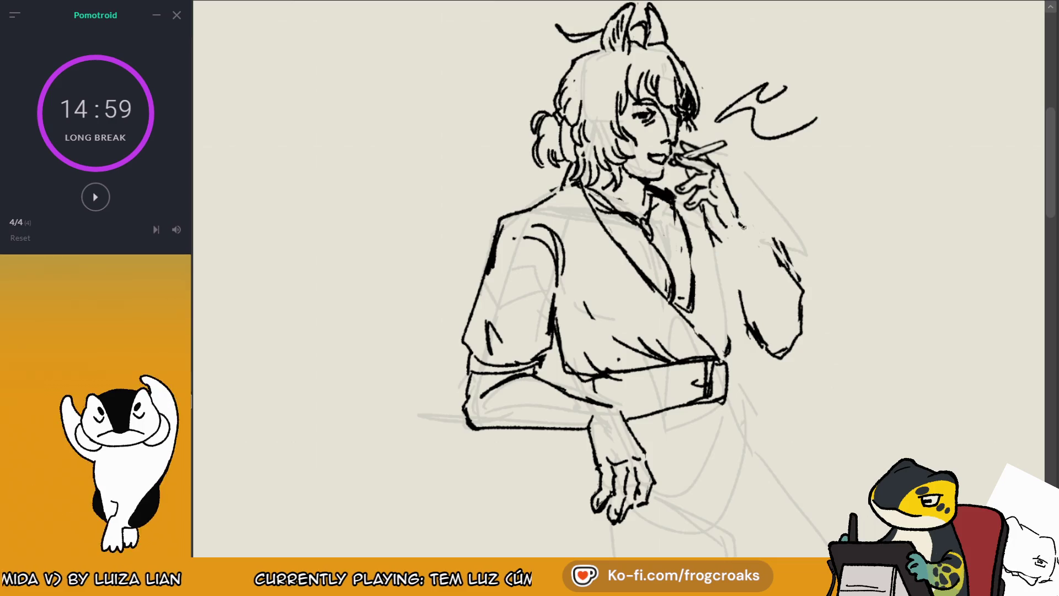
# Step: Draw forearm lines joining the hand down toward the wrist
pyautogui.moveTo(742, 223); pyautogui.dragTo(792, 271)
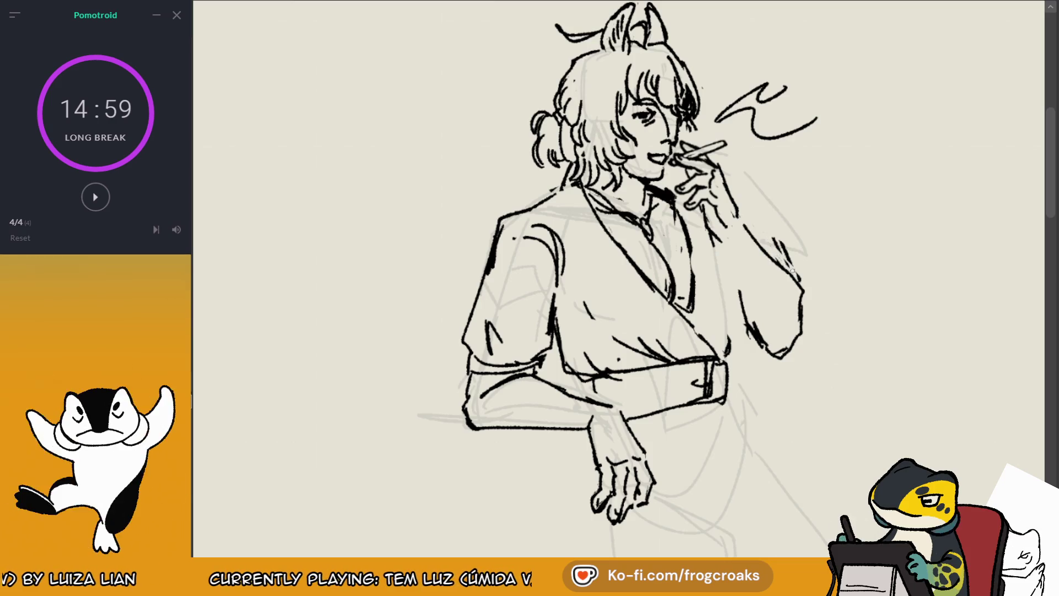
pyautogui.moveTo(721, 241); pyautogui.dragTo(777, 353)
pyautogui.hotkey('ctrl', 'z')
pyautogui.hotkey('ctrl', 'z')
pyautogui.moveTo(731, 273)
pyautogui.mouseDown()
pyautogui.moveTo(772, 342)
pyautogui.moveTo(784, 343)
pyautogui.mouseUp()
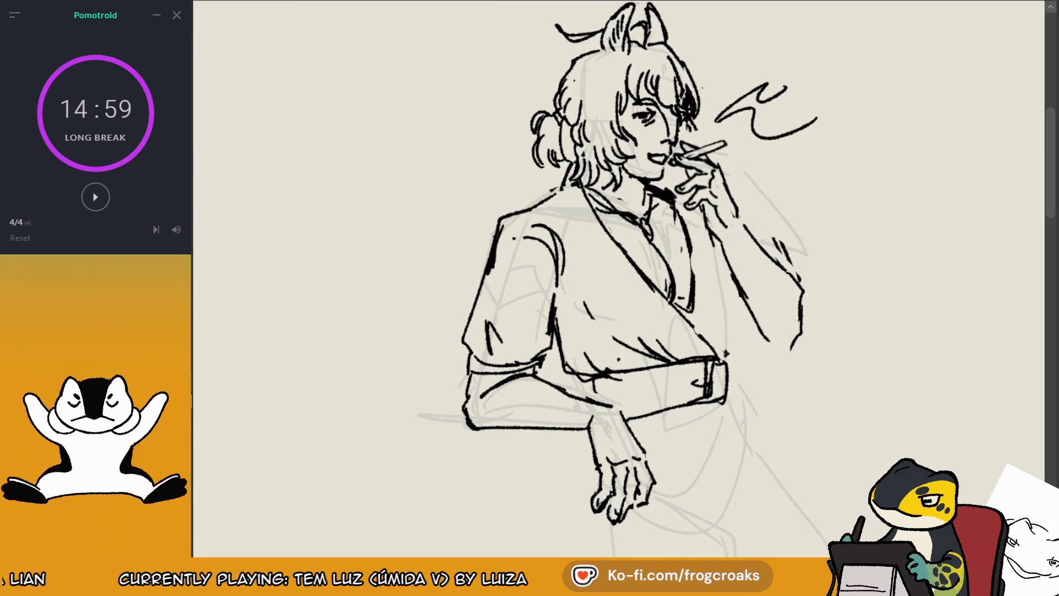
# Step: Redraw the sleeve outline with short new strokes on the mirrored canvas
pyautogui.press('m')
pyautogui.moveTo(496, 223); pyautogui.dragTo(436, 287)
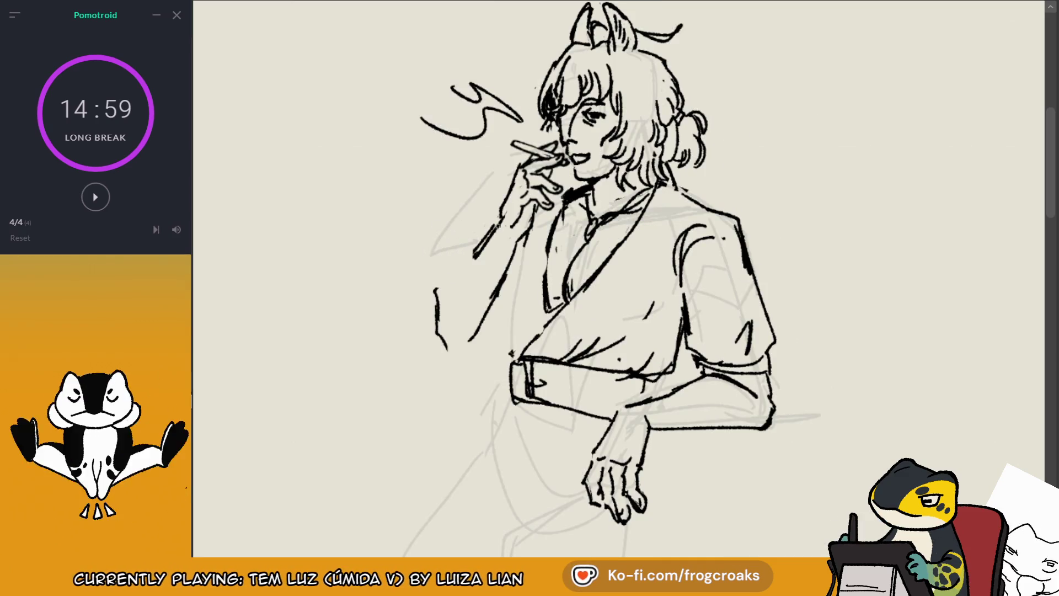
pyautogui.hotkey('ctrl', 'z')
pyautogui.moveTo(474, 248); pyautogui.dragTo(435, 289)
pyautogui.moveTo(513, 312); pyautogui.dragTo(466, 364)
pyautogui.hotkey('ctrl', 'z')
pyautogui.moveTo(512, 270); pyautogui.dragTo(479, 334)
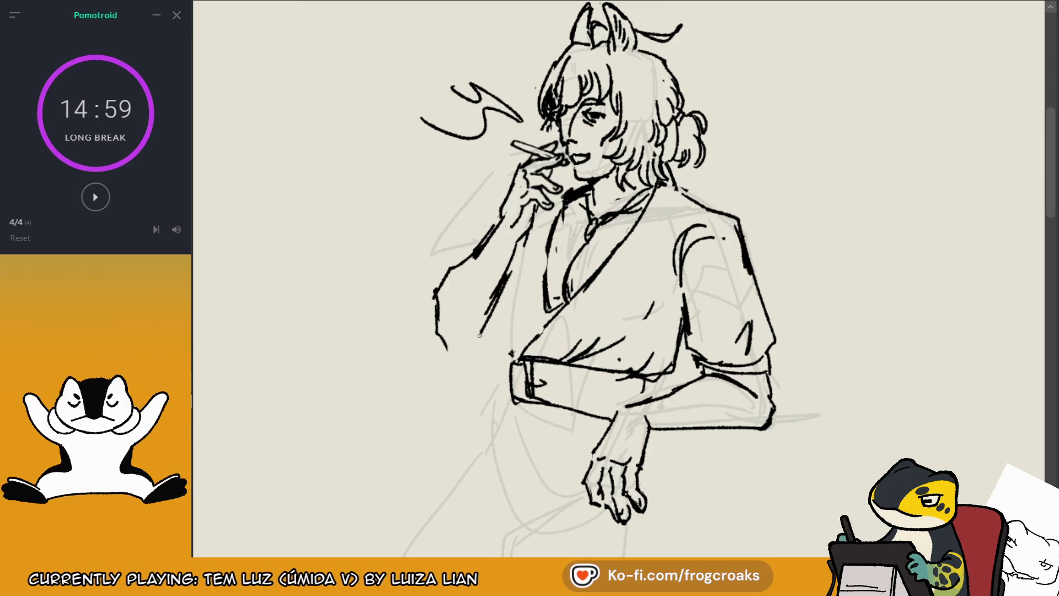
pyautogui.hotkey('ctrl', 'z')
pyautogui.hotkey('ctrl', 'z')
pyautogui.moveTo(448, 269); pyautogui.dragTo(430, 307)
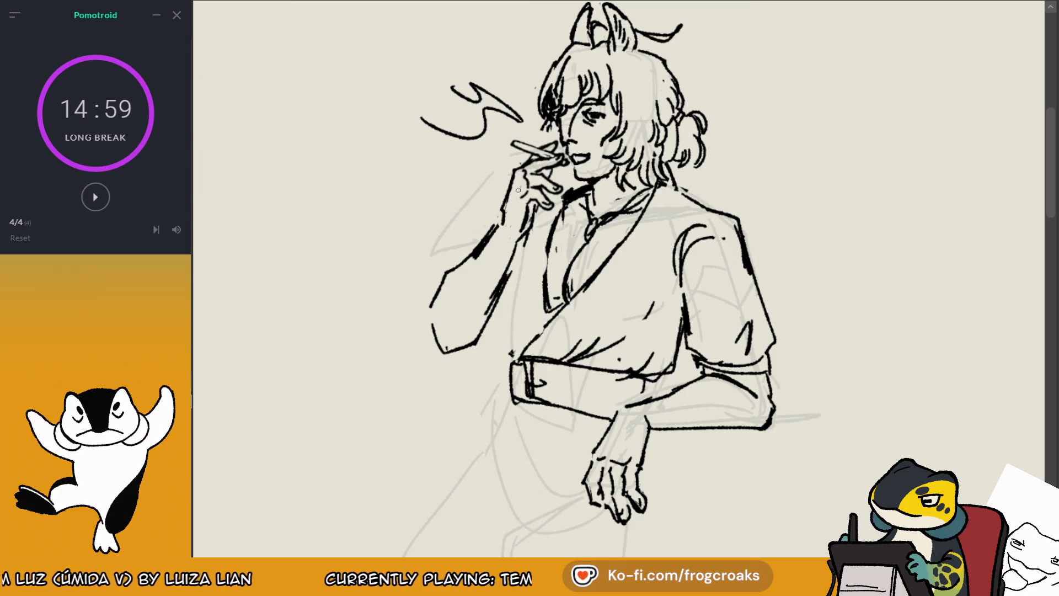
# Step: Erase the old forearm lines, extend the forearm line downward, and lasso the hand and cigarette
pyautogui.press('m')
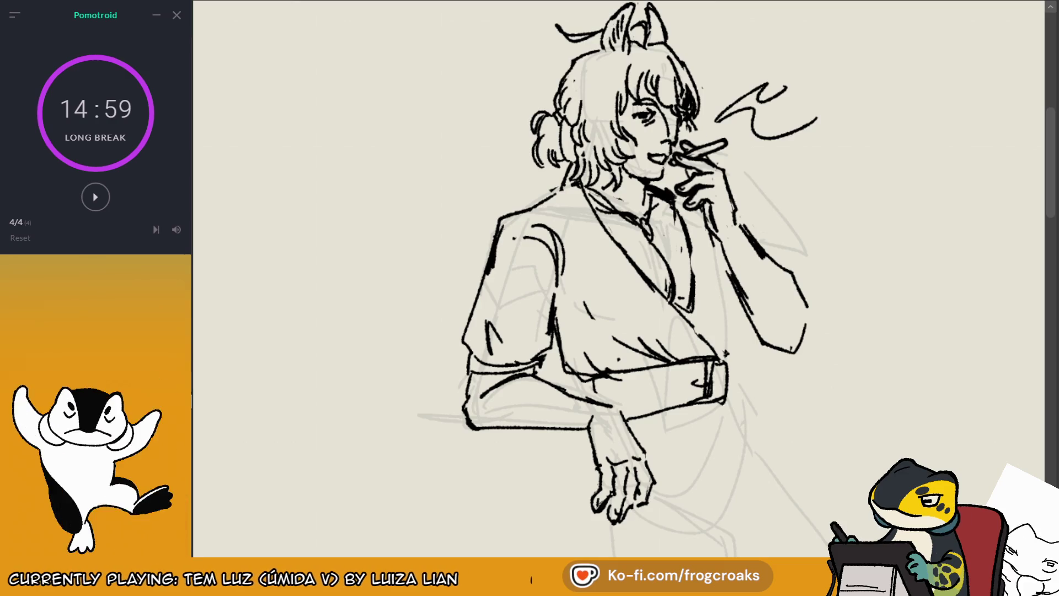
pyautogui.press('m')
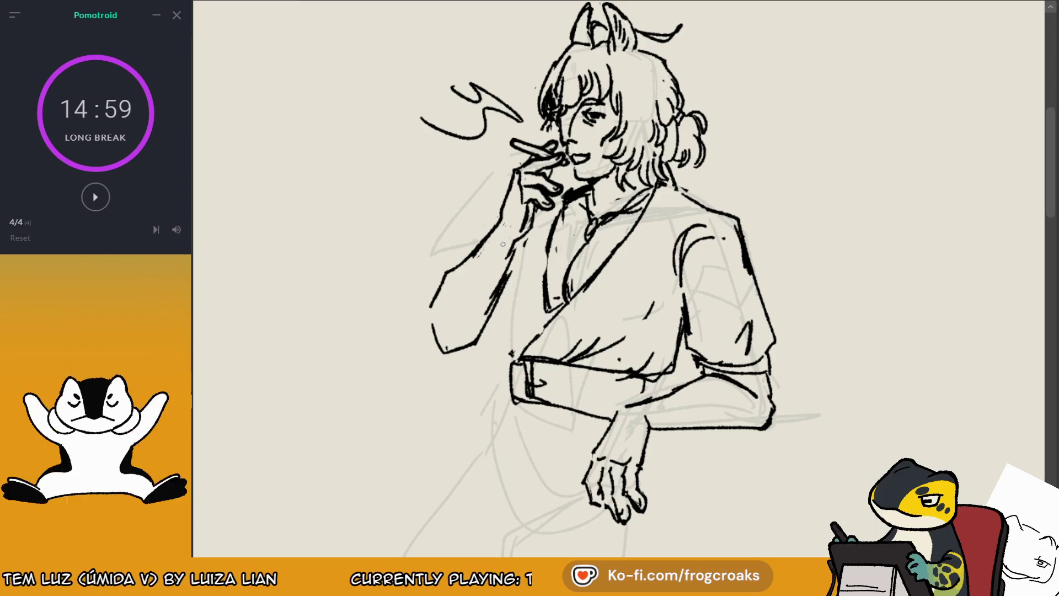
pyautogui.press('e')
pyautogui.moveTo(516, 245)
pyautogui.mouseDown()
pyautogui.moveTo(452, 306)
pyautogui.moveTo(495, 286)
pyautogui.mouseUp()
pyautogui.press('b')
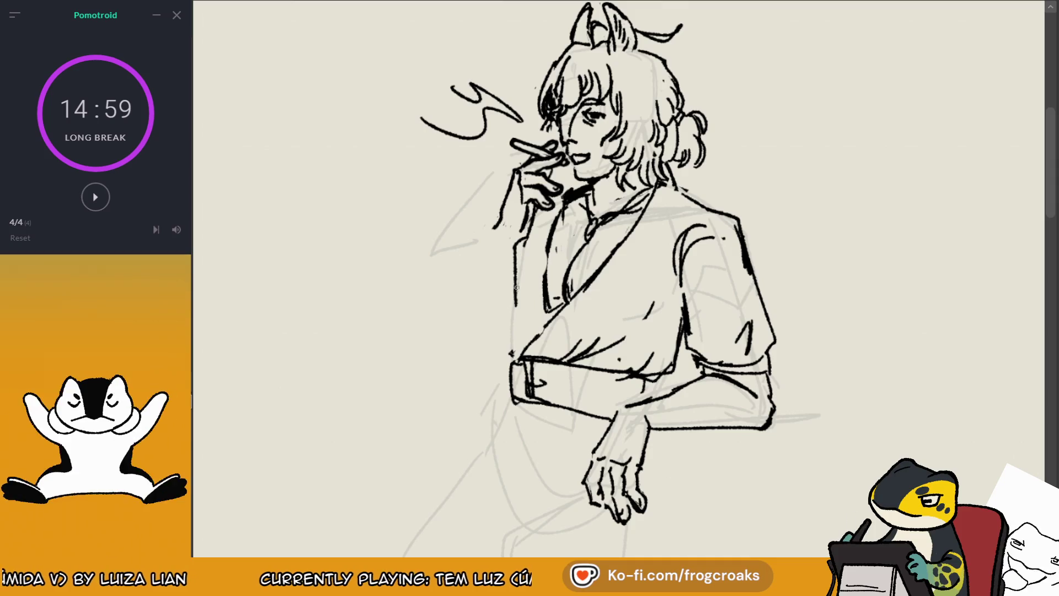
pyautogui.hotkey('ctrl', 'z')
pyautogui.hotkey('ctrl', 'z')
pyautogui.hotkey('ctrl', 'z')
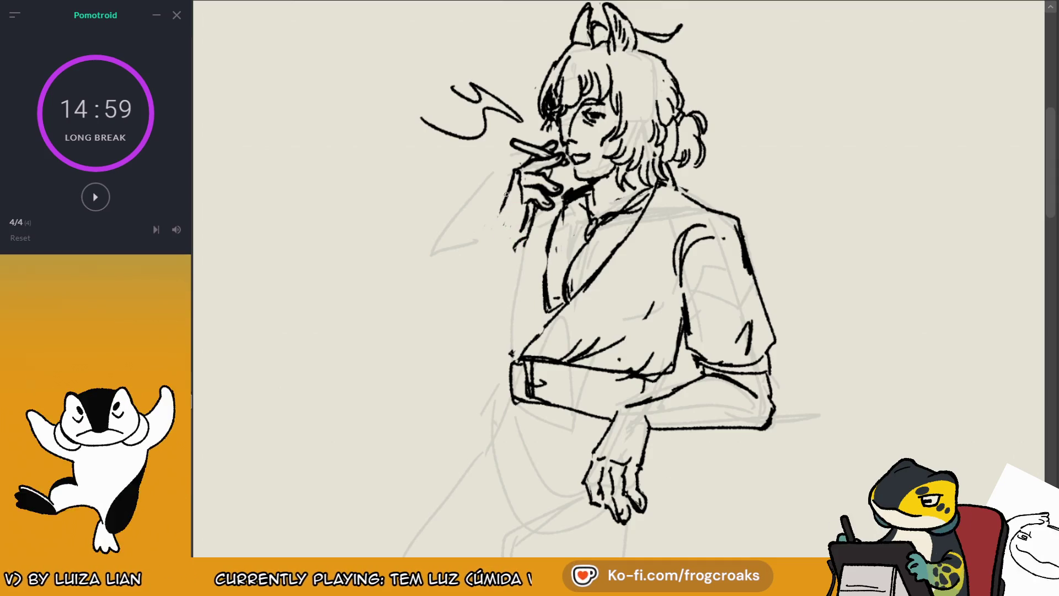
pyautogui.moveTo(506, 194)
pyautogui.mouseDown()
pyautogui.moveTo(496, 228)
pyautogui.moveTo(531, 317)
pyautogui.mouseUp()
pyautogui.press('m')
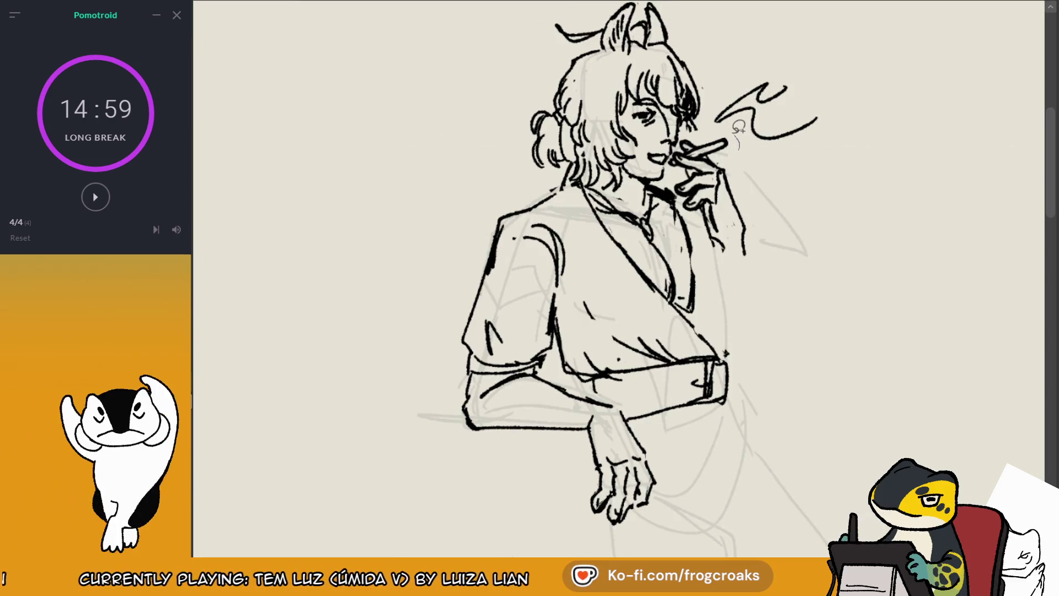
pyautogui.moveTo(739, 148)
pyautogui.mouseDown()
pyautogui.moveTo(696, 129)
pyautogui.moveTo(682, 141)
pyautogui.moveTo(679, 184)
pyautogui.moveTo(684, 165)
pyautogui.moveTo(728, 140)
pyautogui.moveTo(701, 238)
pyautogui.mouseUp()
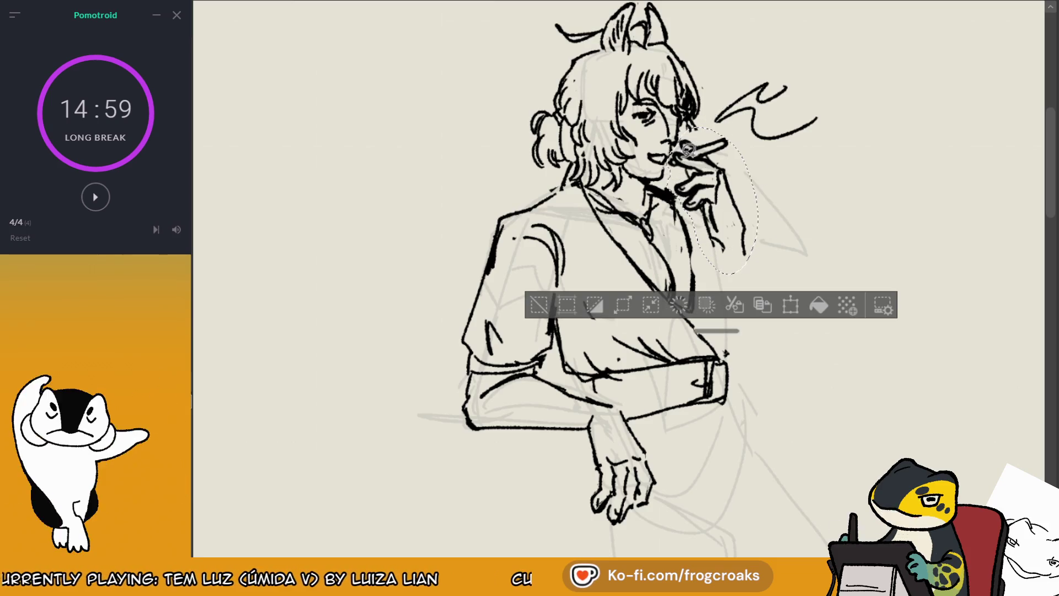
# Step: Rotate the selected hand counter-clockwise, raise and slightly enlarge it, then apply and deselect
pyautogui.click(790, 305)
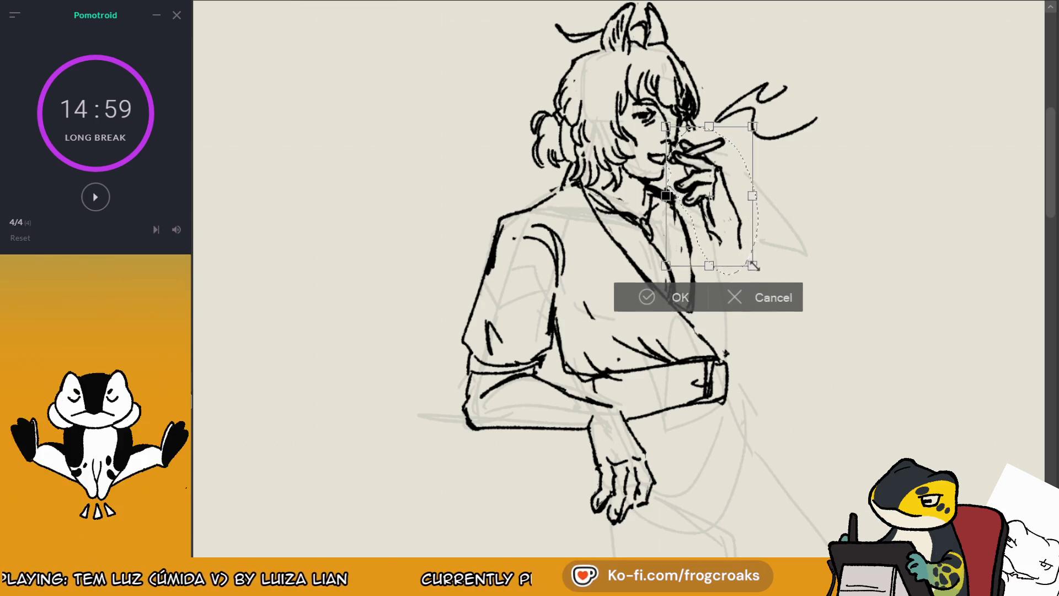
pyautogui.moveTo(768, 259)
pyautogui.mouseDown()
pyautogui.moveTo(760, 221)
pyautogui.moveTo(768, 225)
pyautogui.mouseUp()
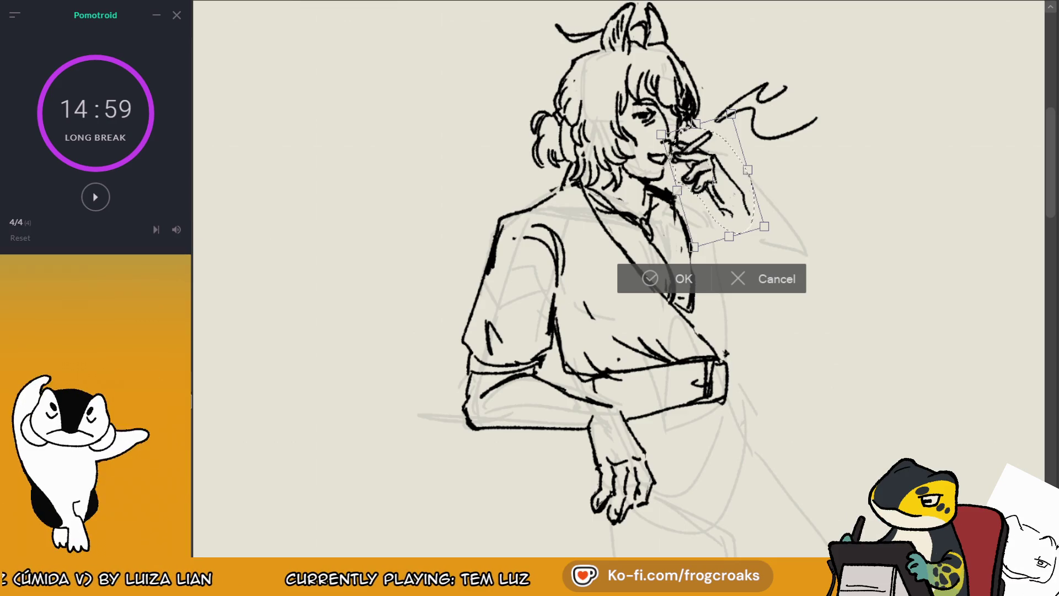
pyautogui.moveTo(764, 226); pyautogui.dragTo(778, 223)
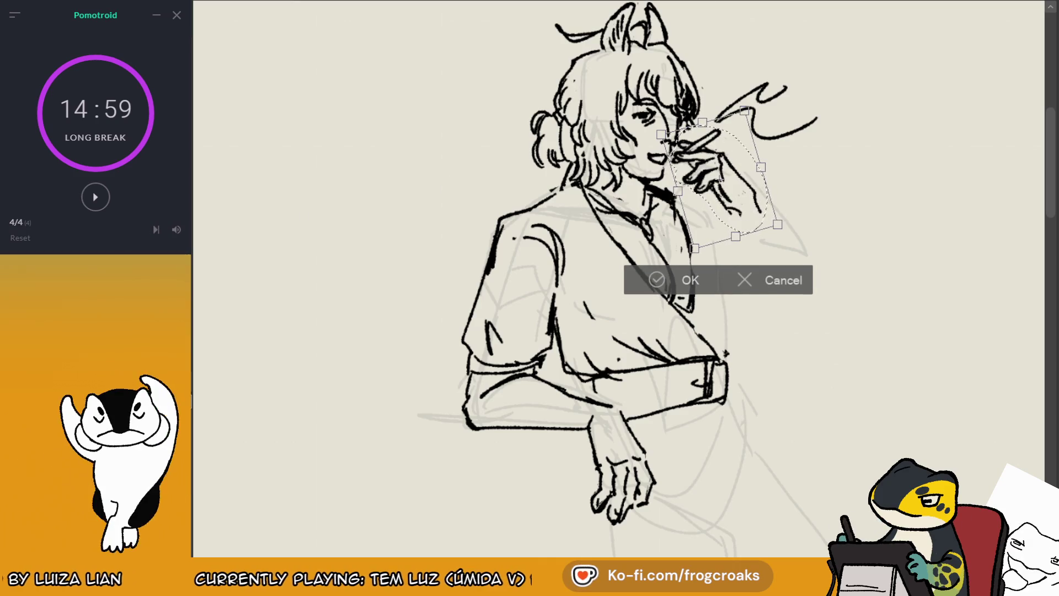
pyautogui.click(657, 279)
pyautogui.hotkey('ctrl', 'd')
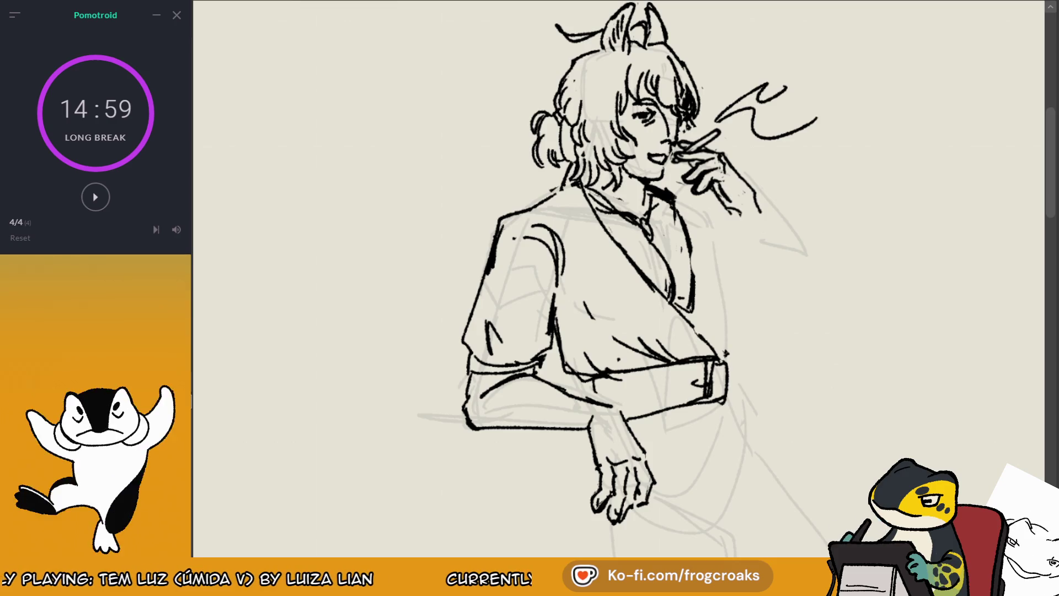
# Step: Ink short arm lines beside the raised hand on the mirrored canvas
pyautogui.press('m')
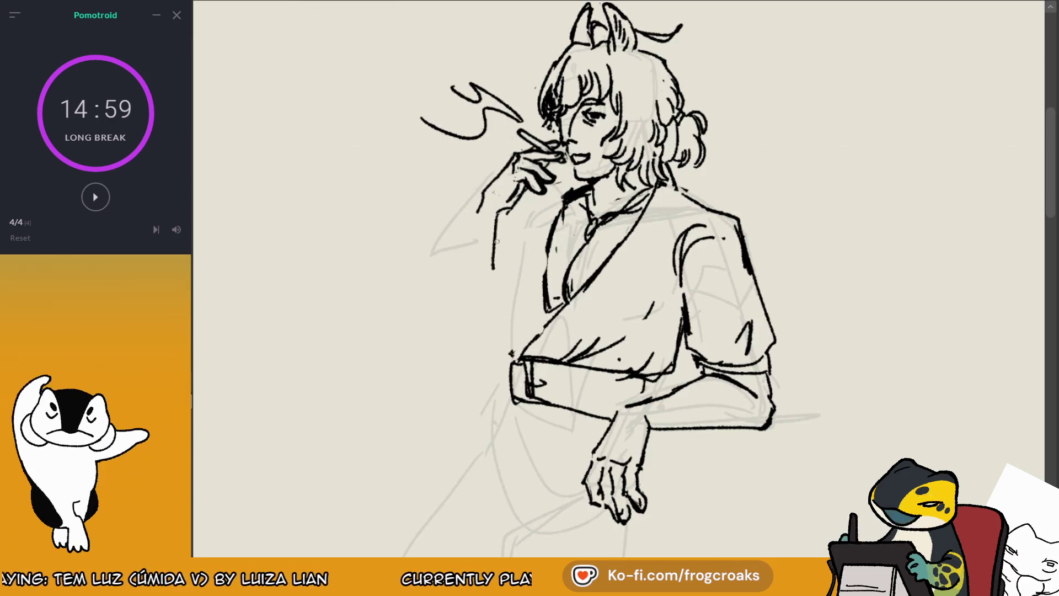
pyautogui.moveTo(503, 209); pyautogui.dragTo(495, 237)
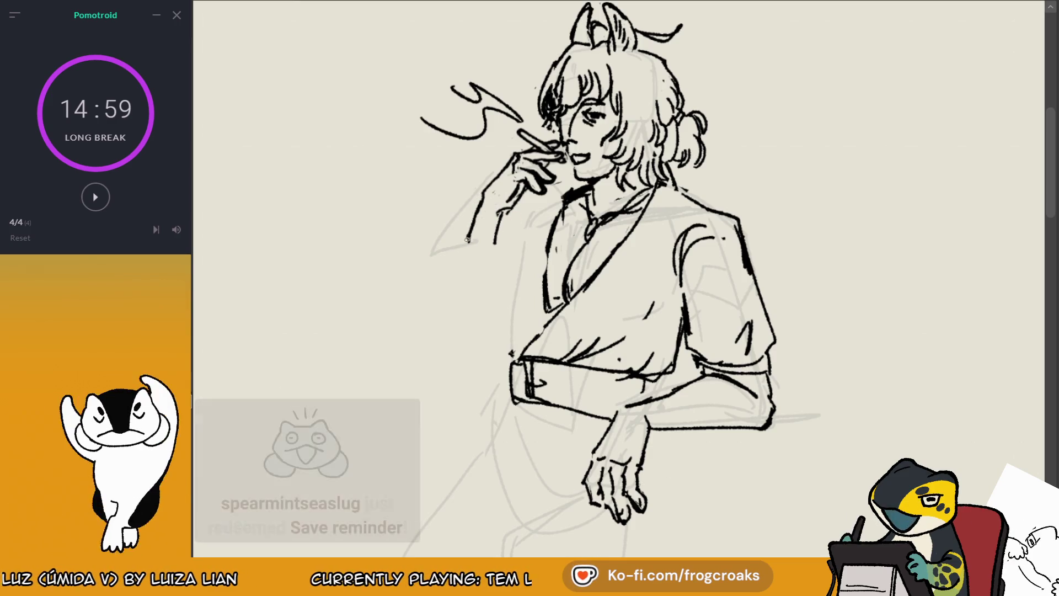
pyautogui.moveTo(483, 190); pyautogui.dragTo(469, 237)
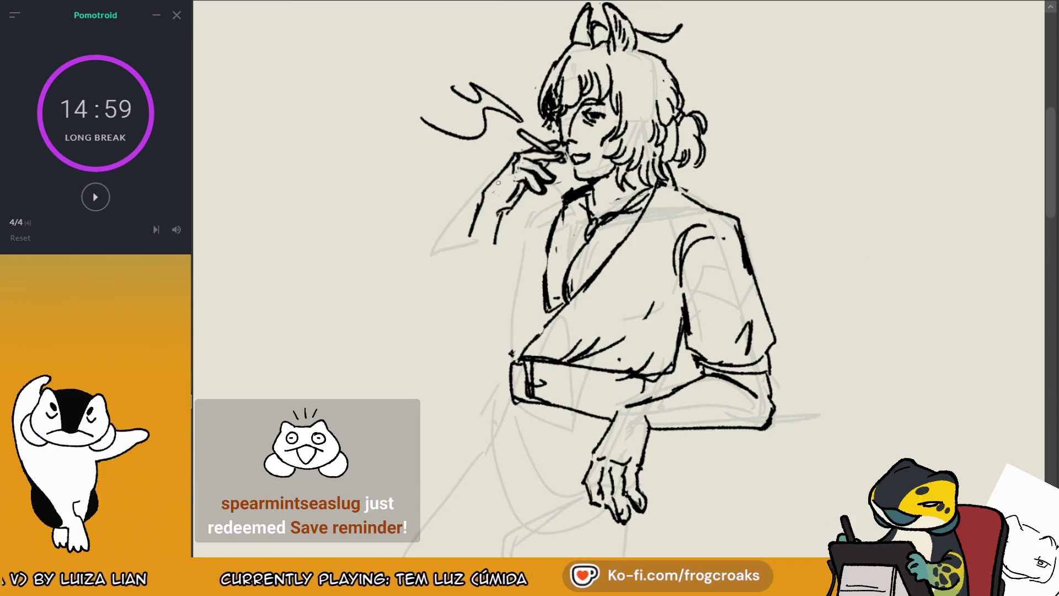
pyautogui.moveTo(476, 214); pyautogui.dragTo(480, 188)
pyautogui.moveTo(495, 241); pyautogui.dragTo(495, 284)
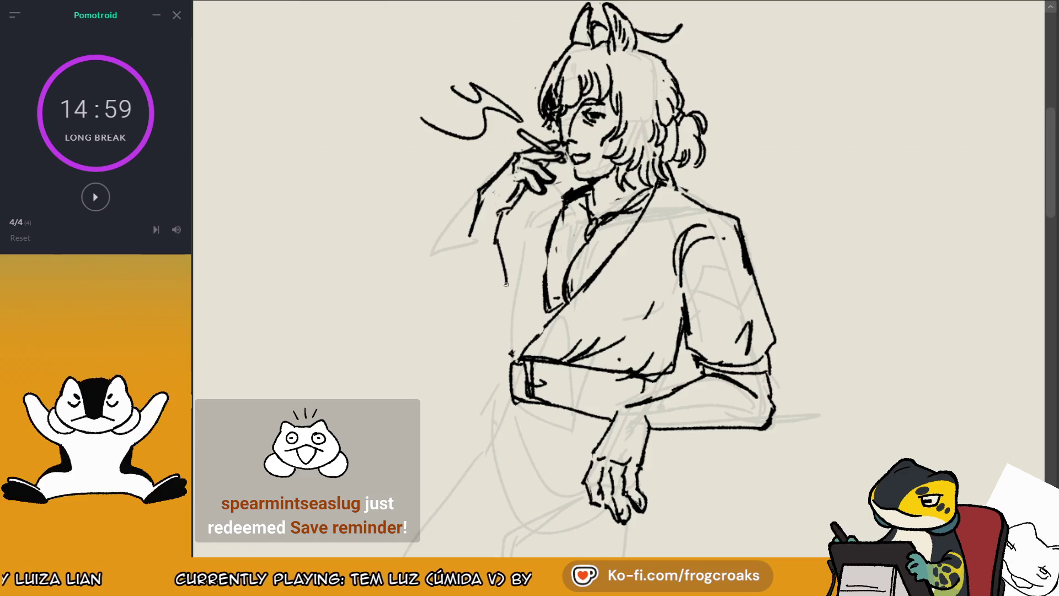
pyautogui.hotkey('ctrl', 'z')
pyautogui.moveTo(495, 241); pyautogui.dragTo(497, 327)
pyautogui.hotkey('ctrl', 'z')
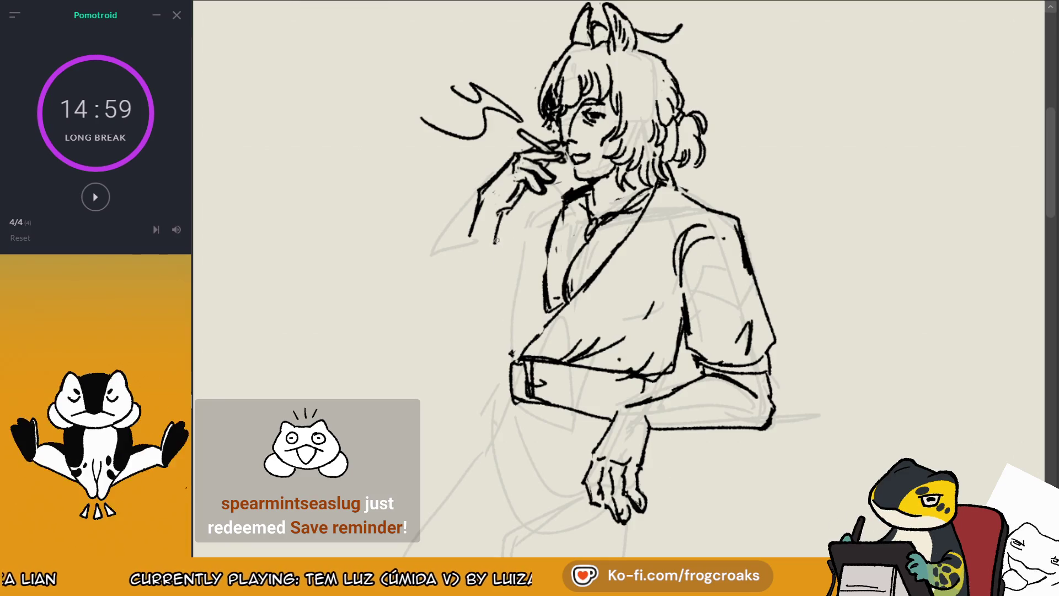
# Step: Redraw the raised arm's long outer line down toward the elbow
pyautogui.moveTo(478, 249); pyautogui.dragTo(441, 345)
pyautogui.hotkey('ctrl', 'z')
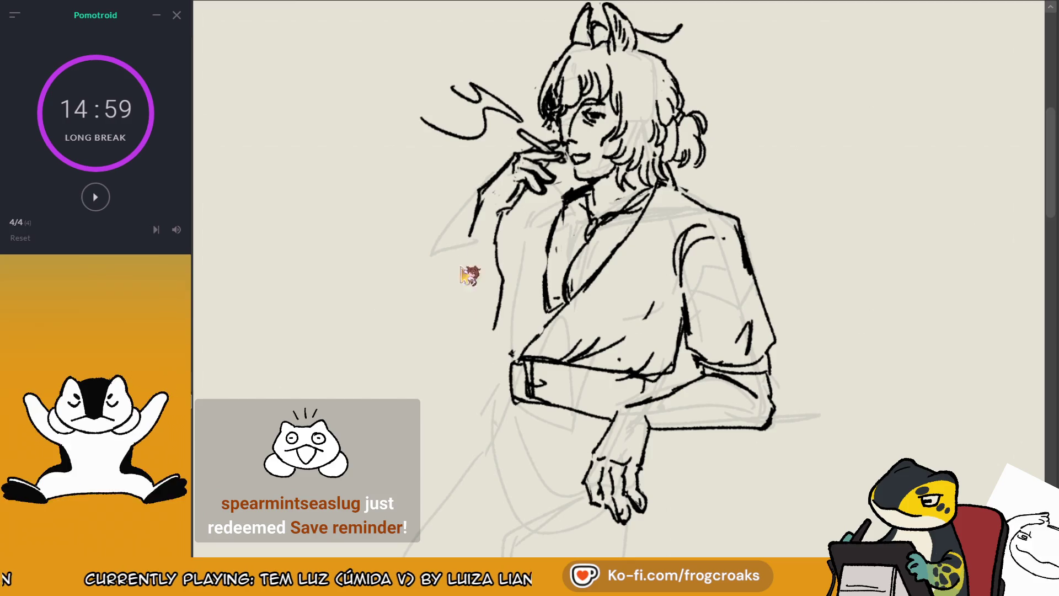
pyautogui.hotkey('ctrl', 'z')
pyautogui.moveTo(462, 245); pyautogui.dragTo(432, 346)
pyautogui.hotkey('ctrl', 'z')
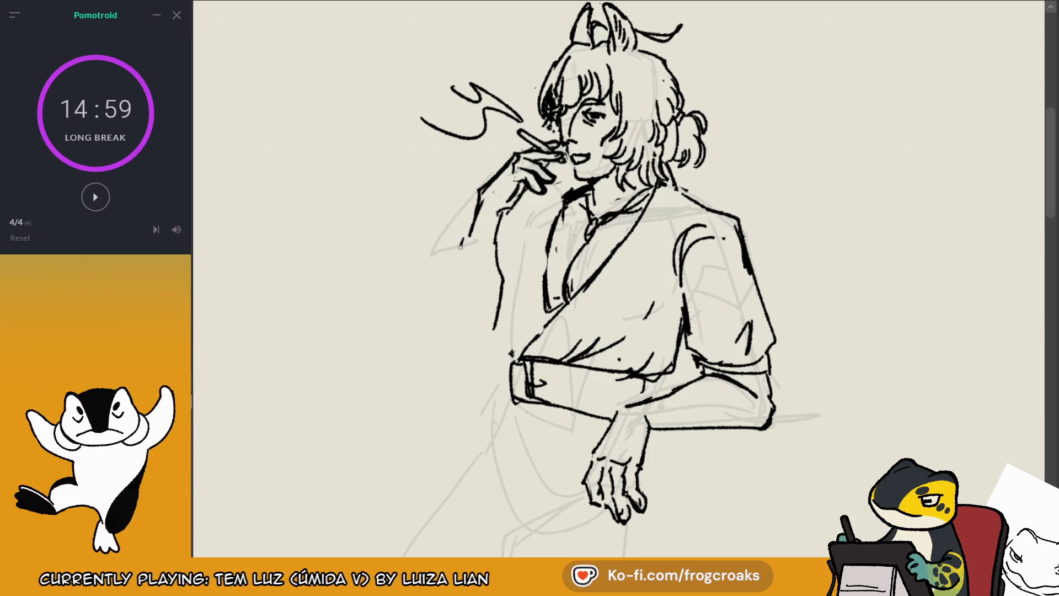
pyautogui.hotkey('ctrl', 'z')
pyautogui.moveTo(498, 215); pyautogui.dragTo(499, 251)
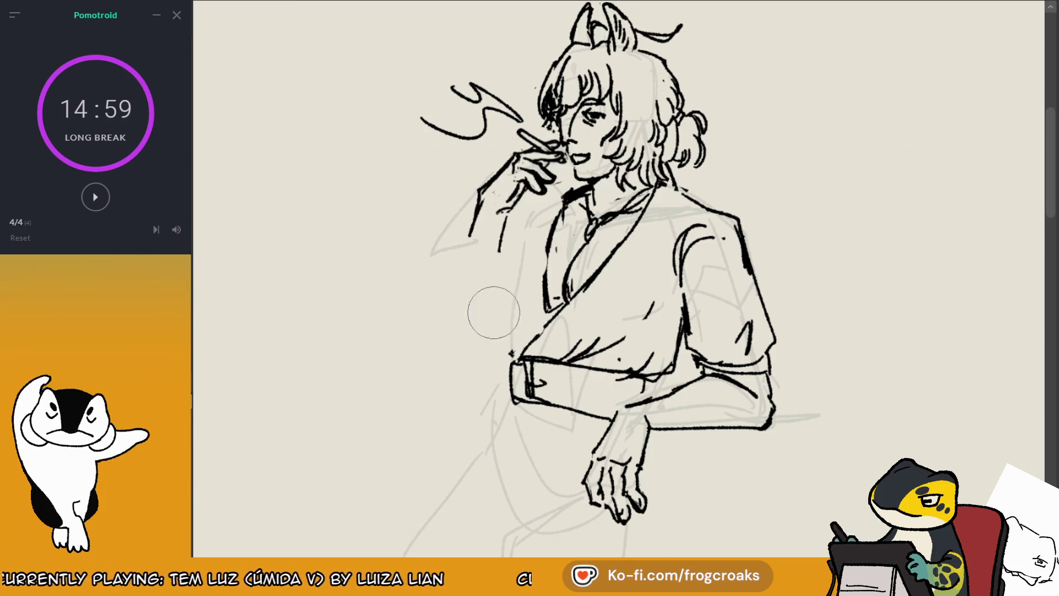
pyautogui.moveTo(500, 309); pyautogui.dragTo(495, 326)
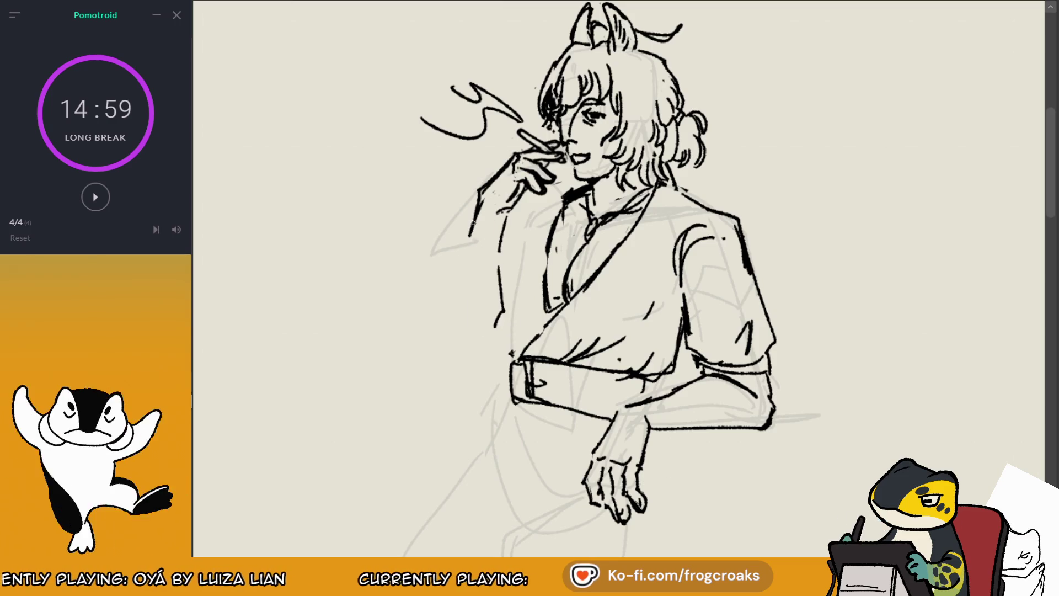
pyautogui.moveTo(473, 222)
pyautogui.mouseDown()
pyautogui.moveTo(441, 313)
pyautogui.moveTo(457, 364)
pyautogui.mouseUp()
pyautogui.hotkey('ctrl', 'z')
pyautogui.hotkey('ctrl', 'z')
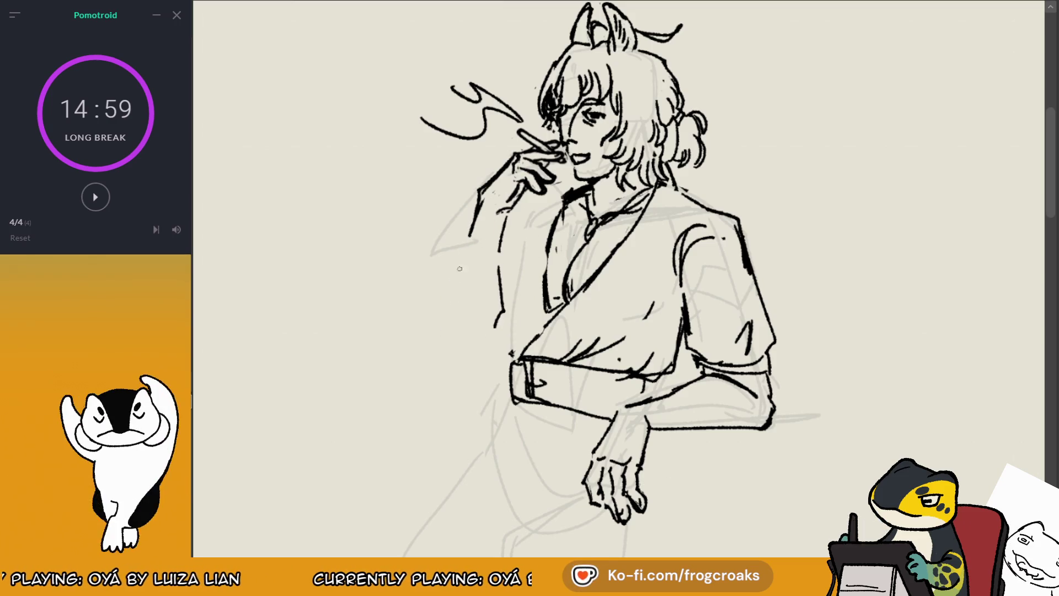
pyautogui.moveTo(468, 250); pyautogui.dragTo(450, 346)
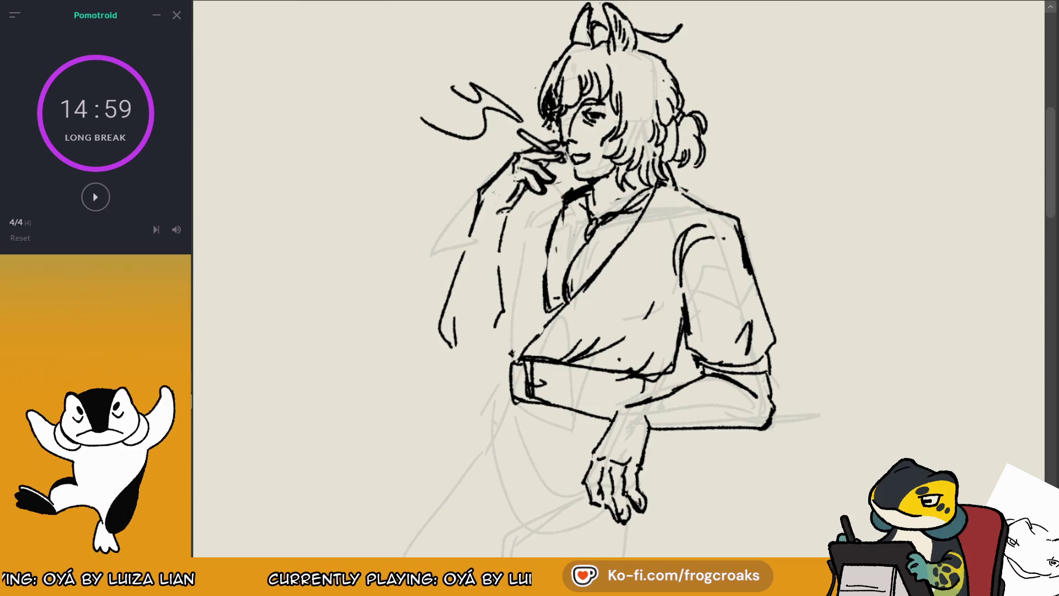
pyautogui.press('m')
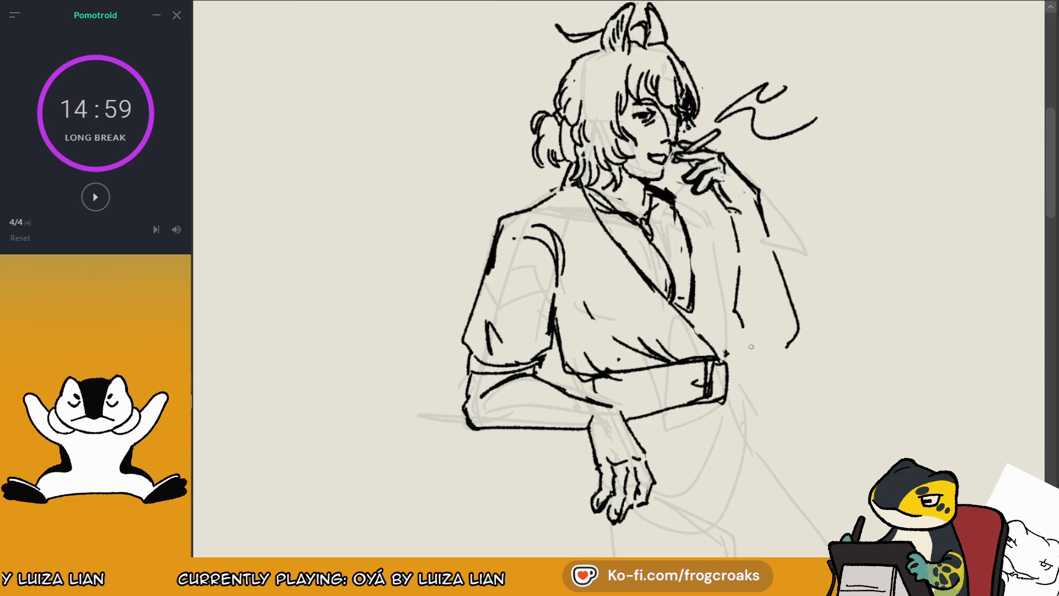
# Step: Ink the outer edge of the raised forearm, redoing its lower section
pyautogui.moveTo(676, 199); pyautogui.dragTo(696, 253)
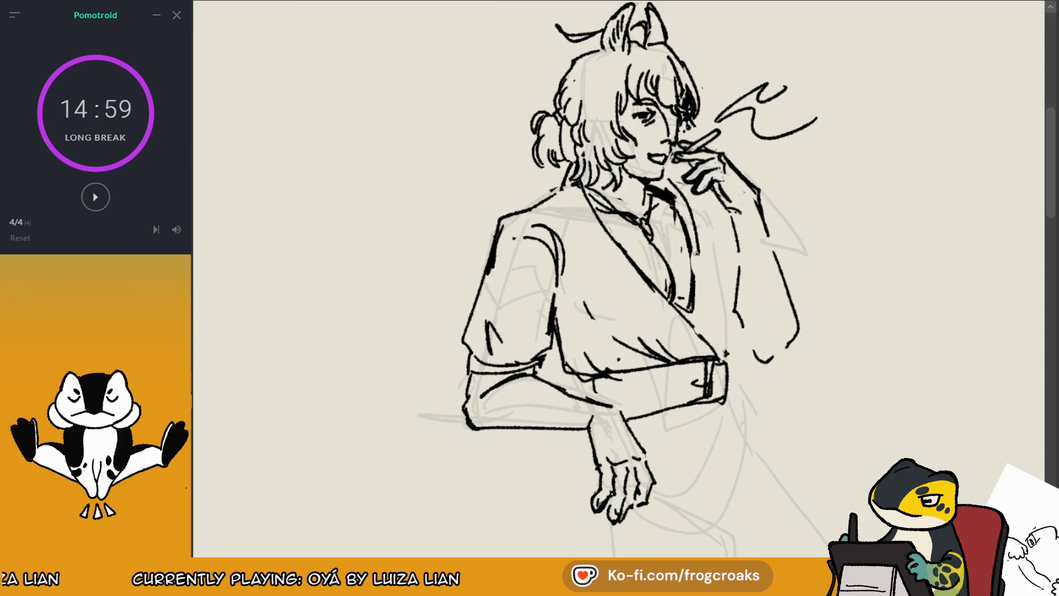
pyautogui.hotkey('ctrl', 'z')
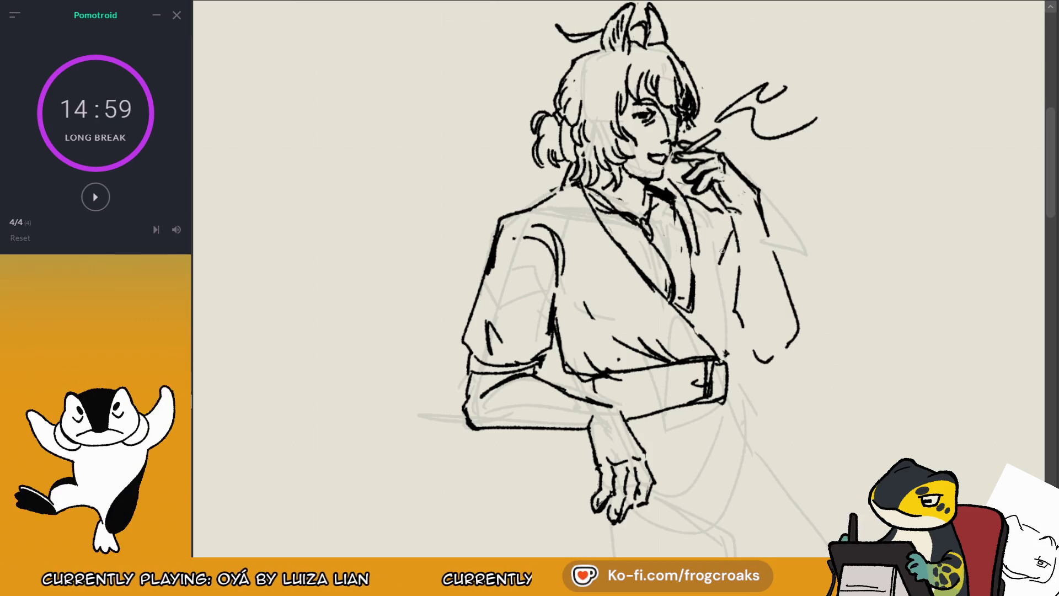
pyautogui.press('m')
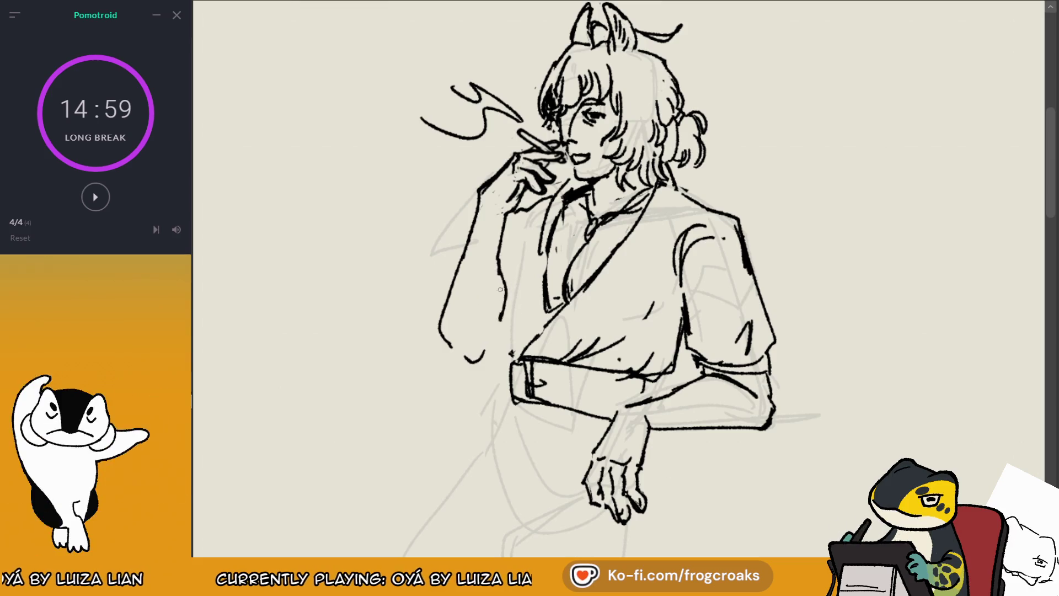
pyautogui.press('m')
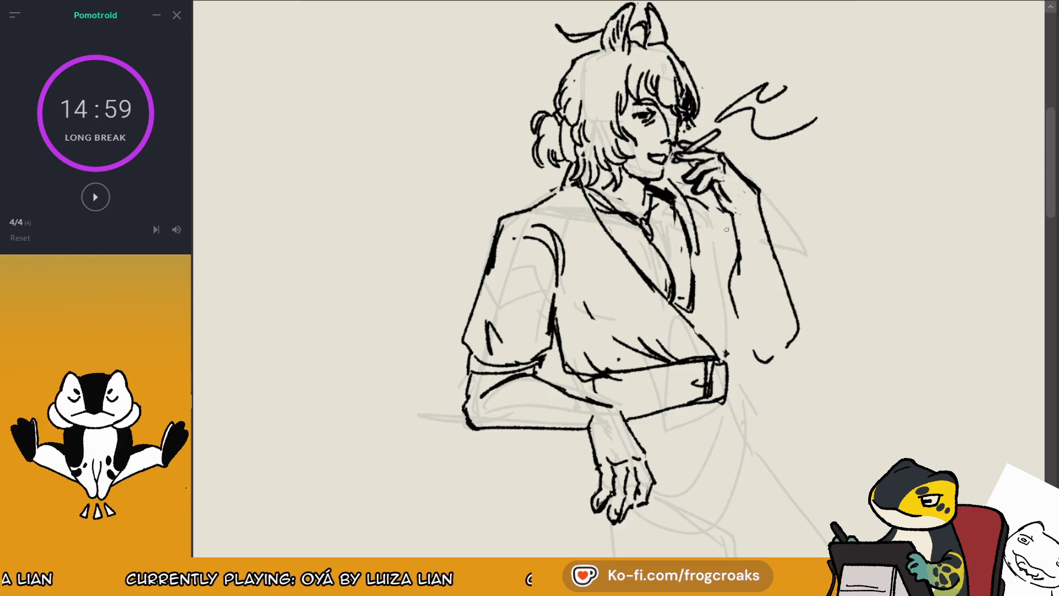
pyautogui.moveTo(716, 225); pyautogui.dragTo(718, 283)
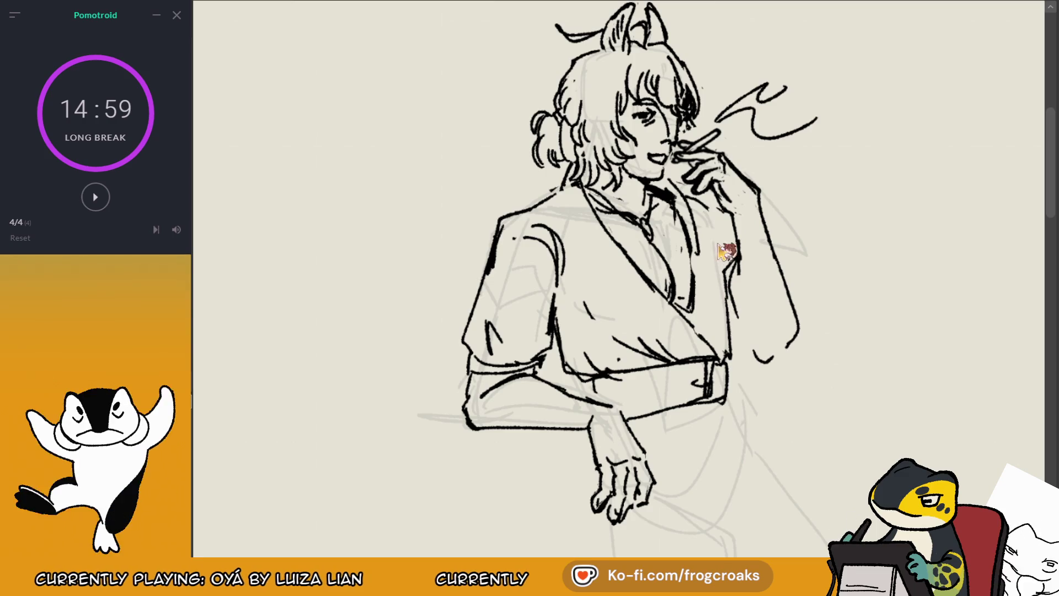
pyautogui.moveTo(723, 227)
pyautogui.mouseDown()
pyautogui.moveTo(742, 345)
pyautogui.moveTo(719, 370)
pyautogui.mouseUp()
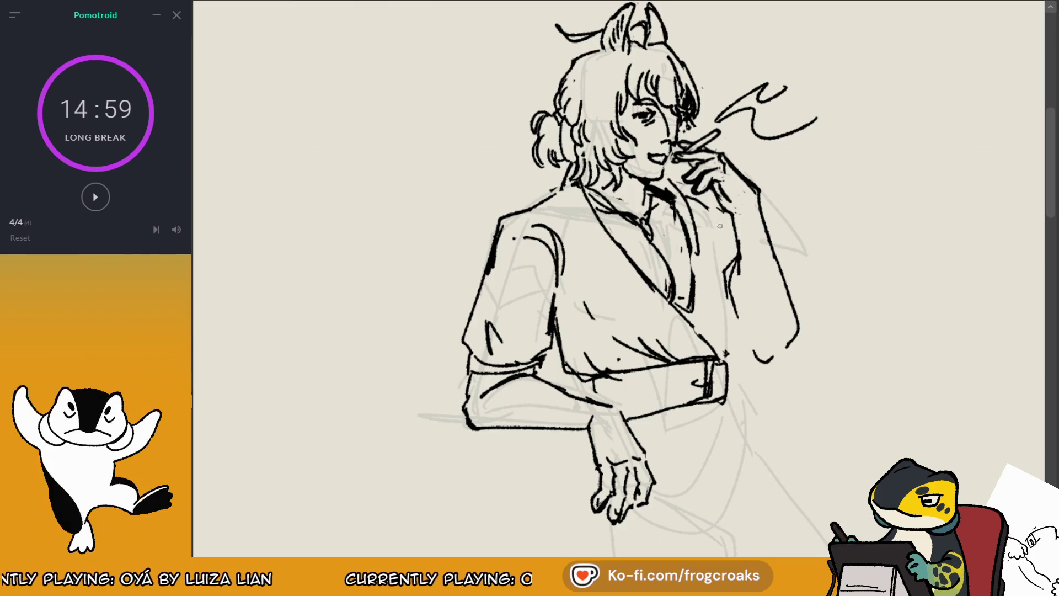
pyautogui.hotkey('ctrl', 'z')
pyautogui.moveTo(742, 313); pyautogui.dragTo(728, 369)
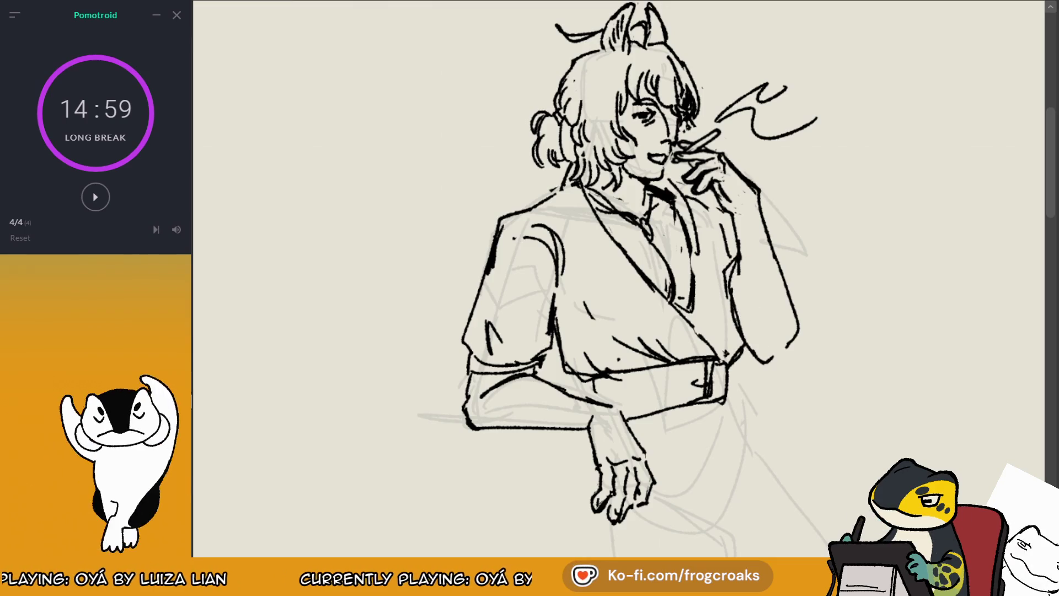
# Step: Erase rough inner-edge lines, ink the outer edge near the elbow, and darken the cigarette
pyautogui.press('m')
pyautogui.moveTo(509, 310)
pyautogui.mouseDown()
pyautogui.moveTo(503, 253)
pyautogui.moveTo(491, 354)
pyautogui.mouseUp()
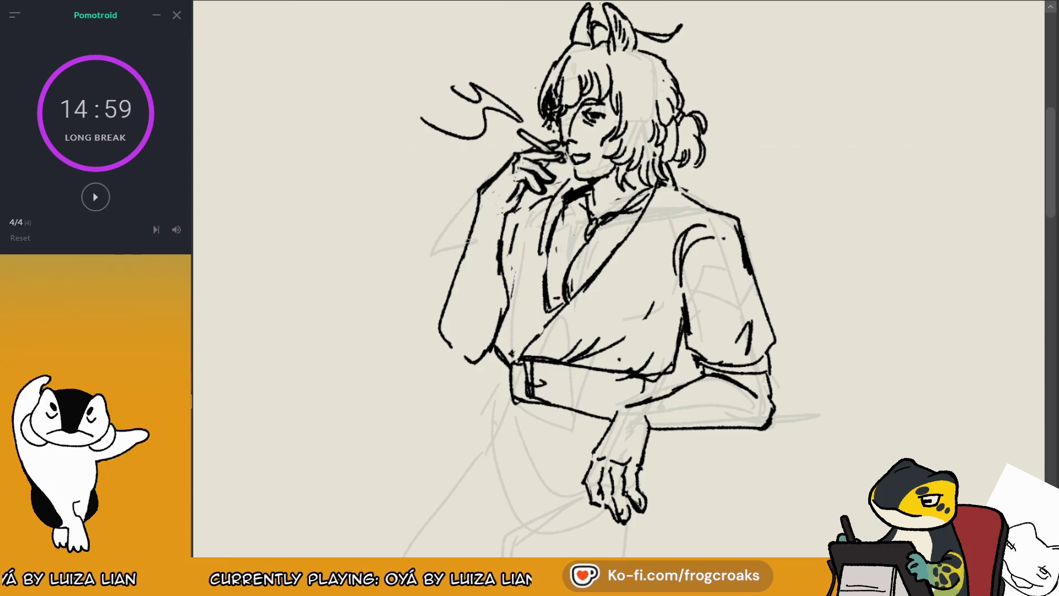
pyautogui.moveTo(458, 276); pyautogui.dragTo(475, 217)
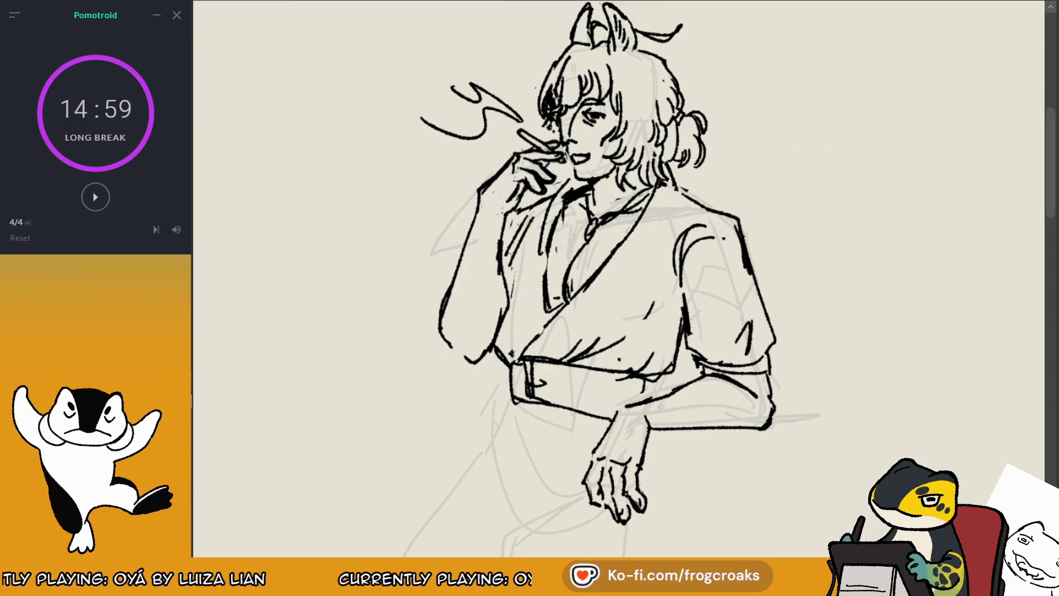
pyautogui.press('m')
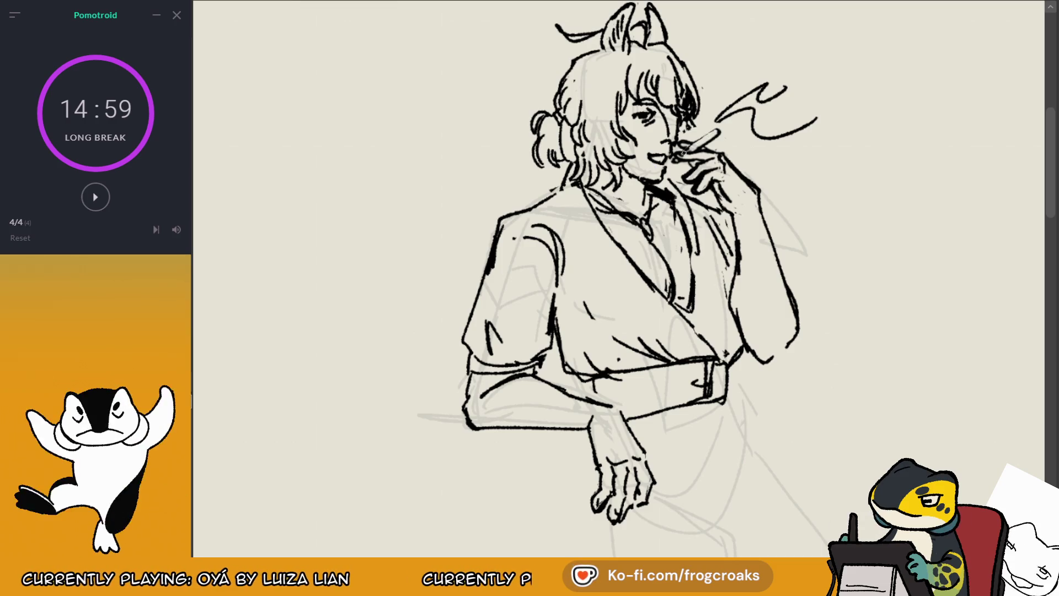
pyautogui.moveTo(683, 154); pyautogui.dragTo(717, 130)
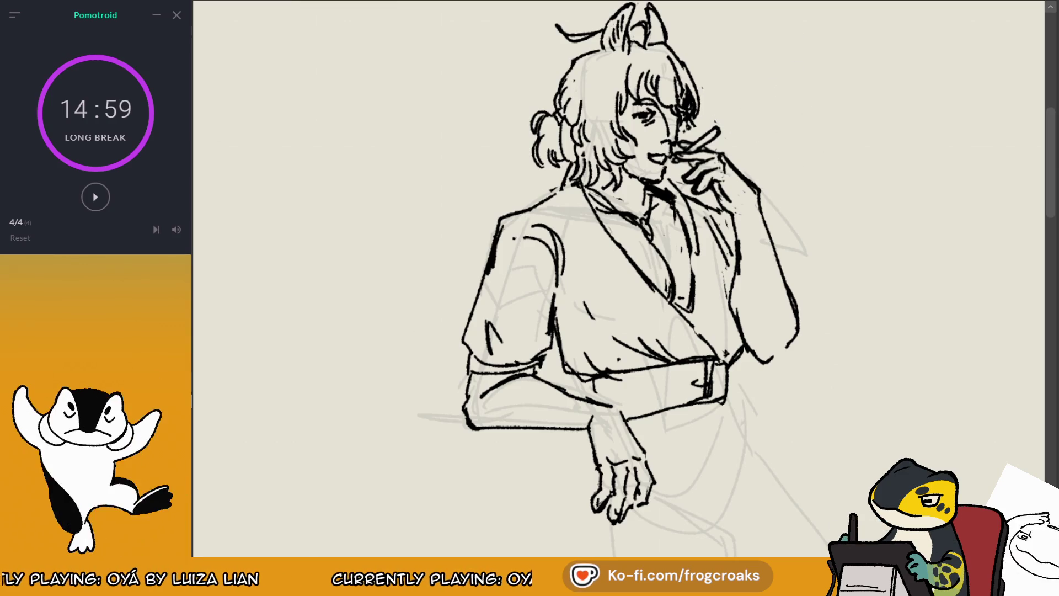
# Step: Rotate the selected forearm counter-clockwise, apply it, and deselect
pyautogui.moveTo(732, 211)
pyautogui.mouseDown()
pyautogui.moveTo(776, 366)
pyautogui.moveTo(741, 212)
pyautogui.mouseUp()
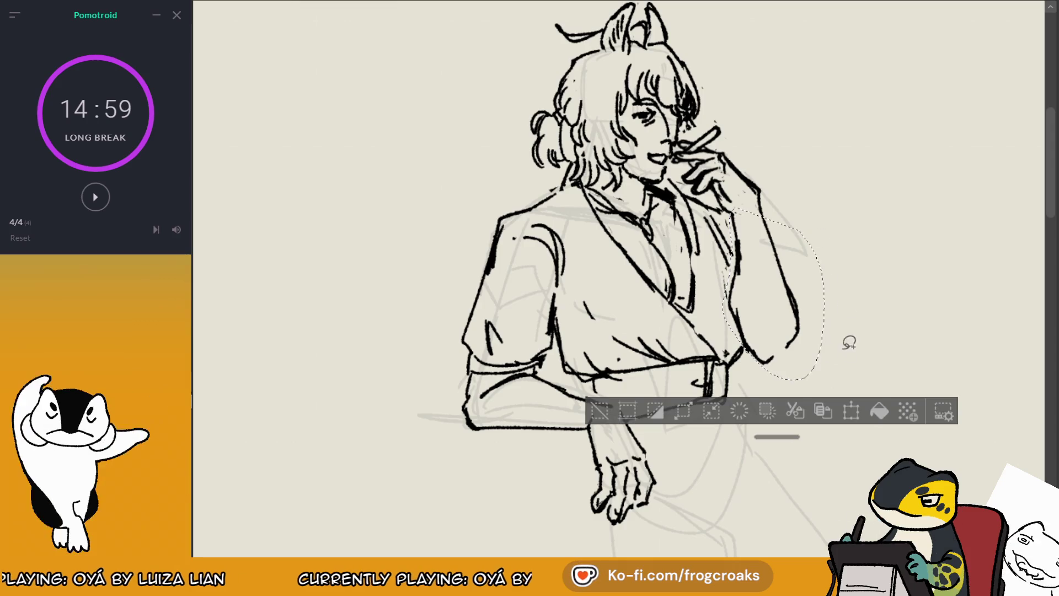
pyautogui.click(851, 411)
pyautogui.moveTo(882, 324)
pyautogui.mouseDown()
pyautogui.moveTo(832, 313)
pyautogui.moveTo(869, 274)
pyautogui.mouseUp()
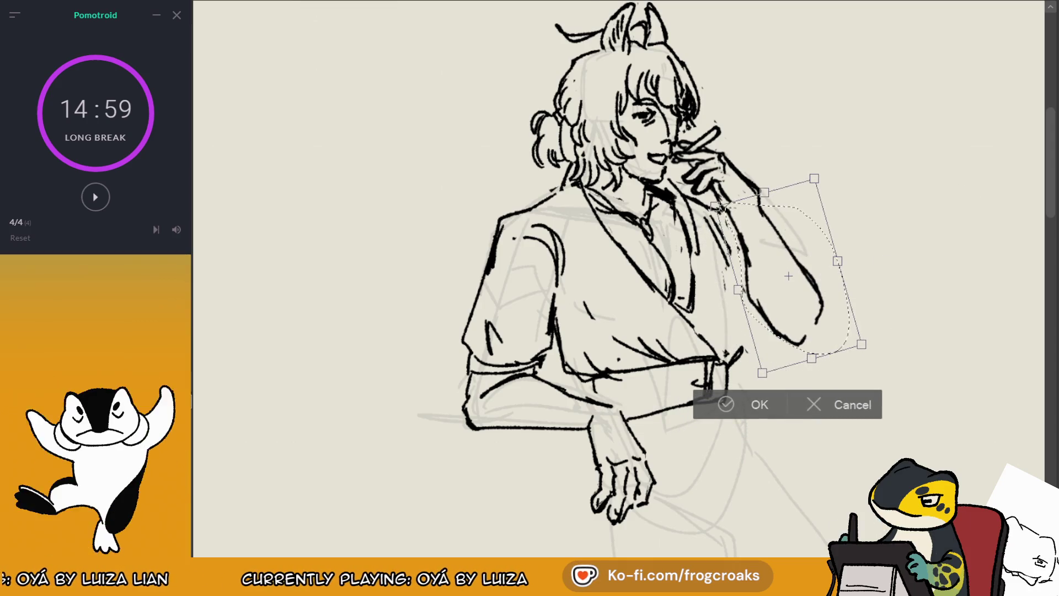
pyautogui.press('h')
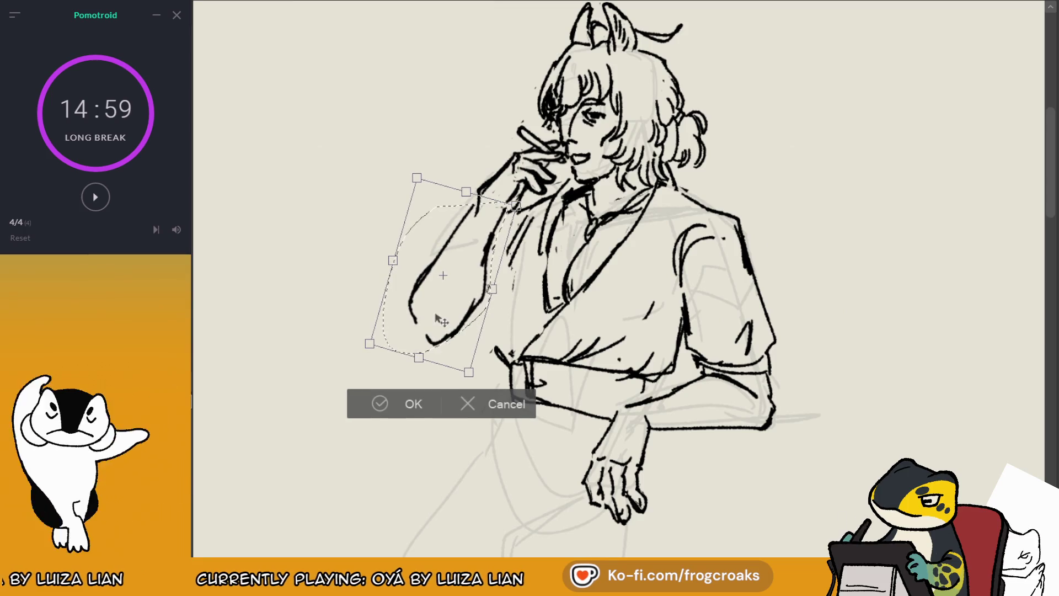
pyautogui.click(381, 403)
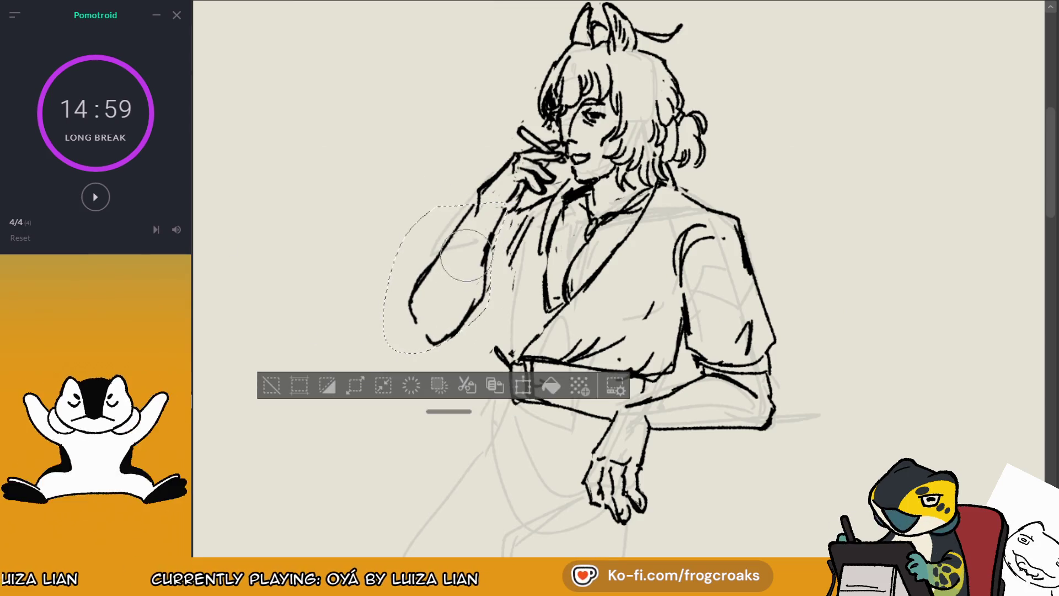
pyautogui.hotkey('ctrl', 'd')
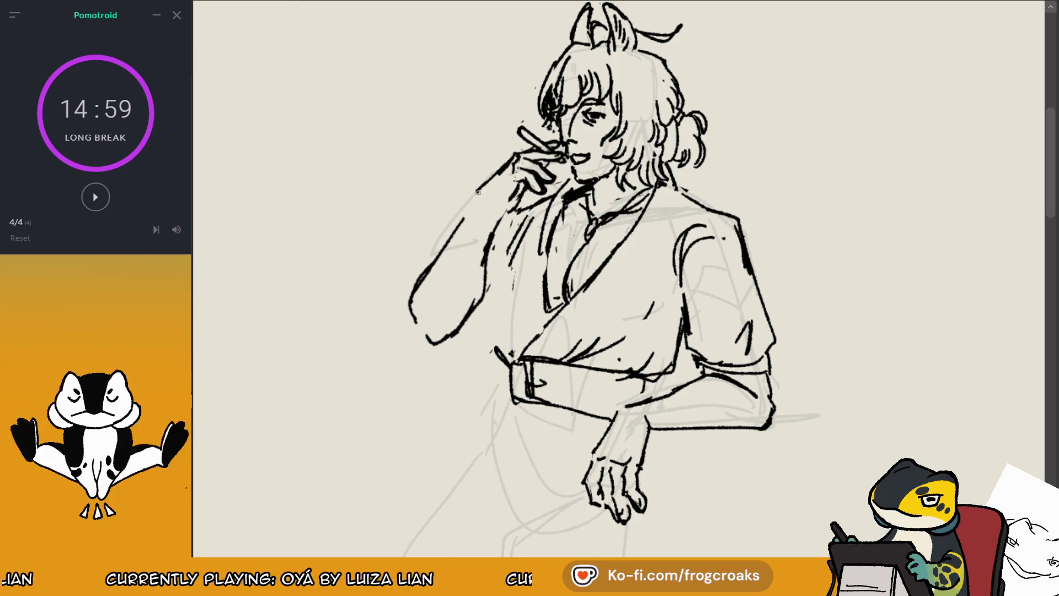
# Step: Join the forearm line to the upper arm and ink a line down the torso's side
pyautogui.moveTo(478, 190); pyautogui.dragTo(466, 222)
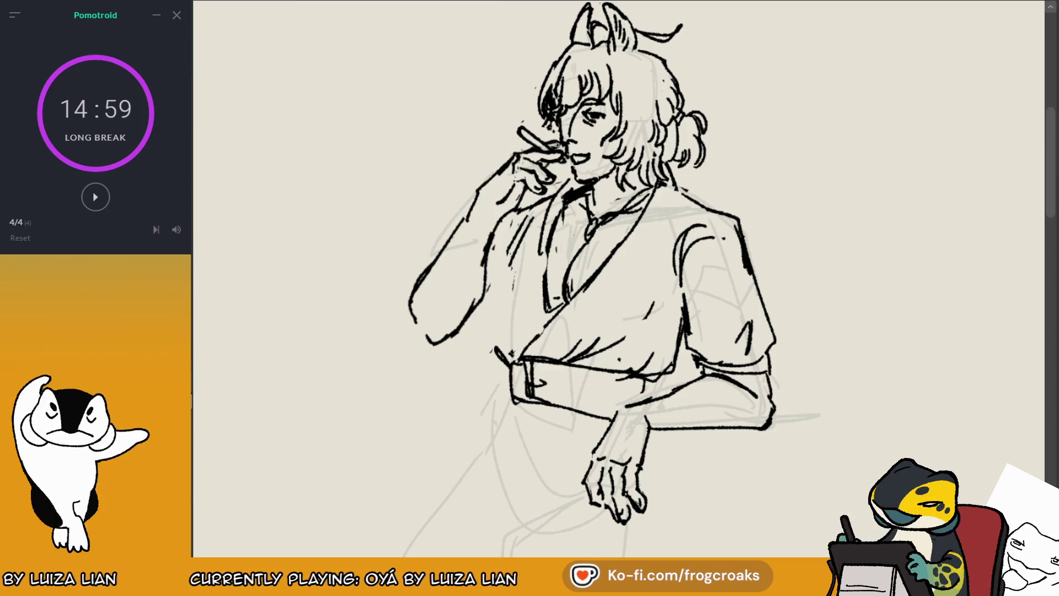
pyautogui.press('m')
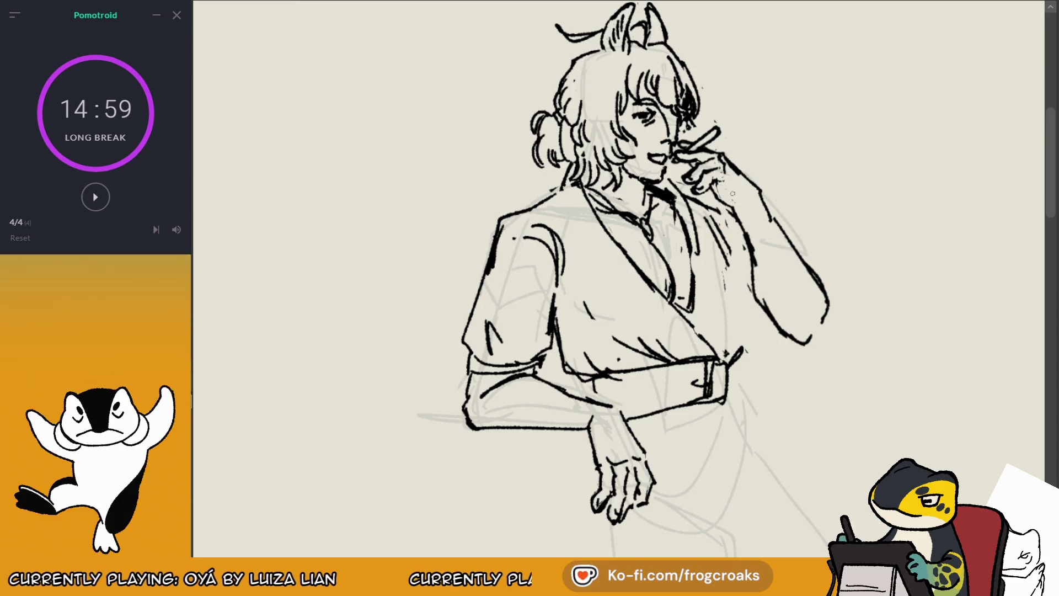
pyautogui.press('m')
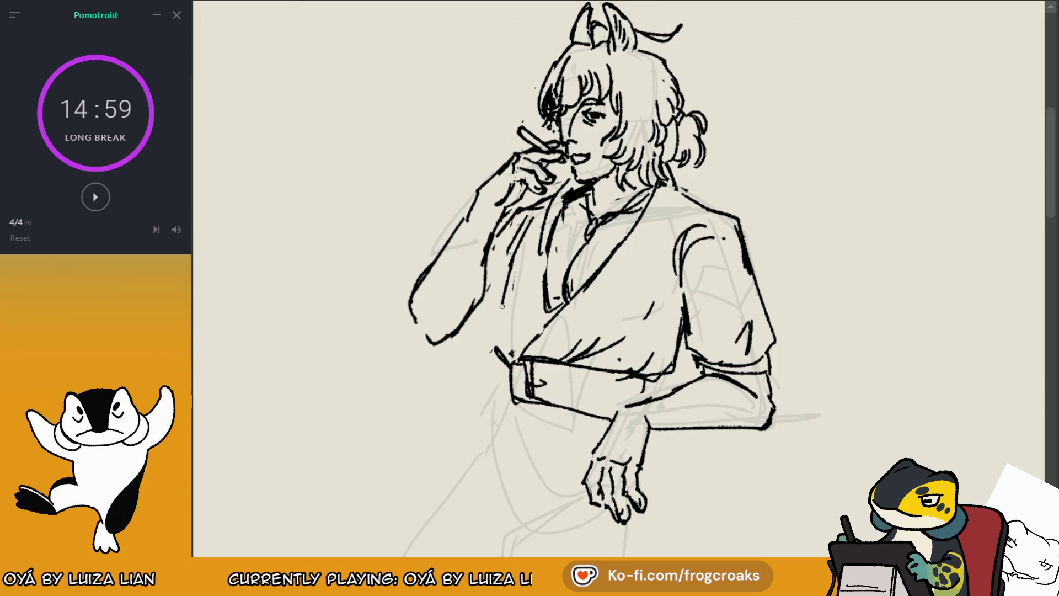
pyautogui.moveTo(519, 243); pyautogui.dragTo(491, 350)
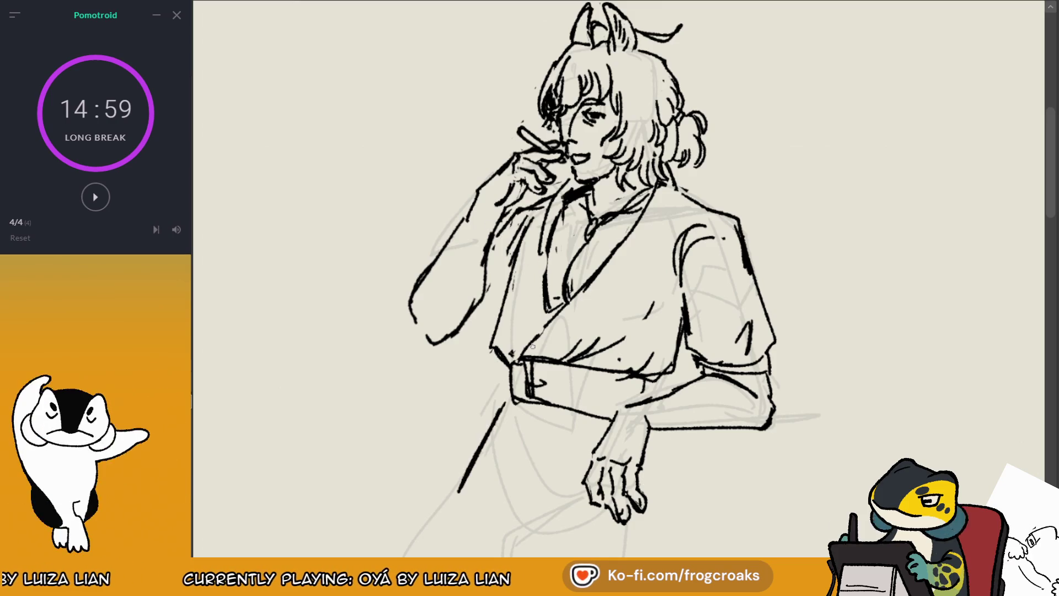
# Step: Lasso the hand below the folded arm, shrink it slightly with Transform, then deselect
pyautogui.press('m')
pyautogui.moveTo(618, 298)
pyautogui.mouseDown()
pyautogui.moveTo(643, 169)
pyautogui.moveTo(501, 204)
pyautogui.moveTo(557, 177)
pyautogui.mouseUp()
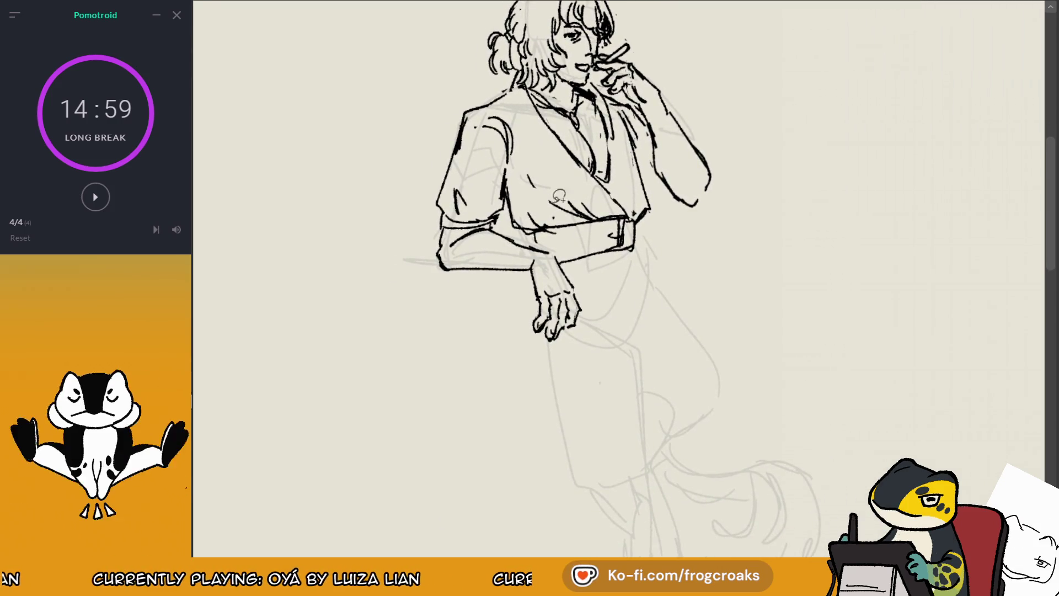
pyautogui.moveTo(551, 255)
pyautogui.mouseDown()
pyautogui.moveTo(577, 279)
pyautogui.moveTo(550, 255)
pyautogui.mouseUp()
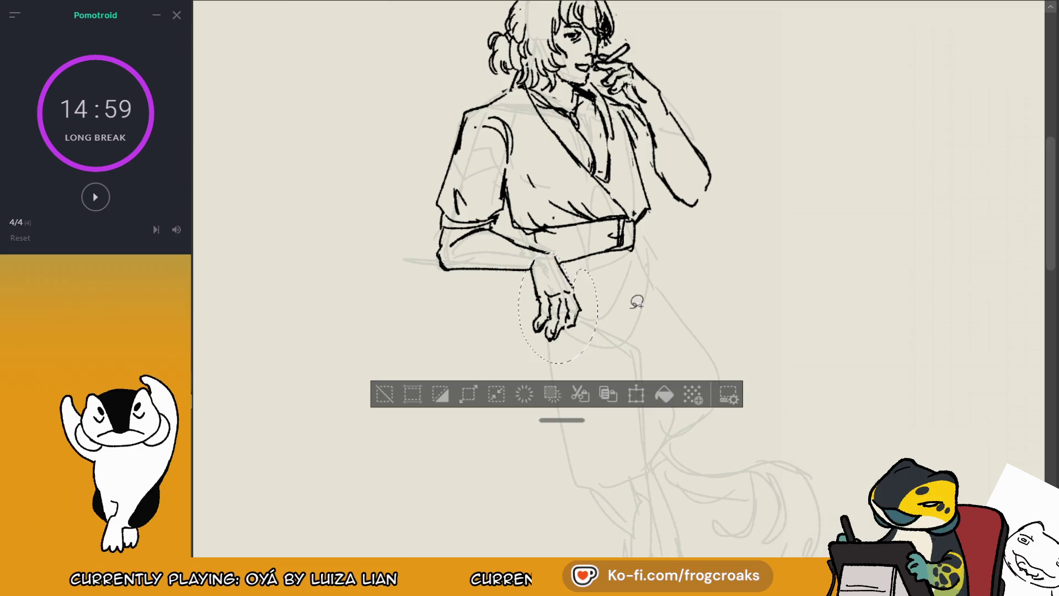
pyautogui.click(637, 395)
pyautogui.moveTo(599, 362); pyautogui.dragTo(592, 355)
pyautogui.click(511, 392)
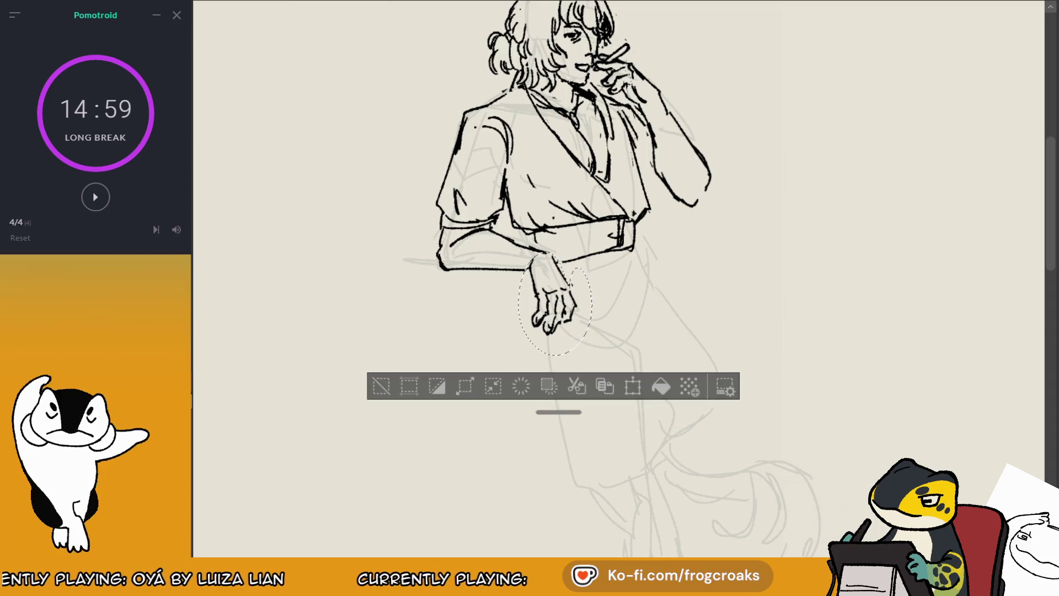
pyautogui.hotkey('ctrl', 'd')
pyautogui.scroll(-3, 399, 361)
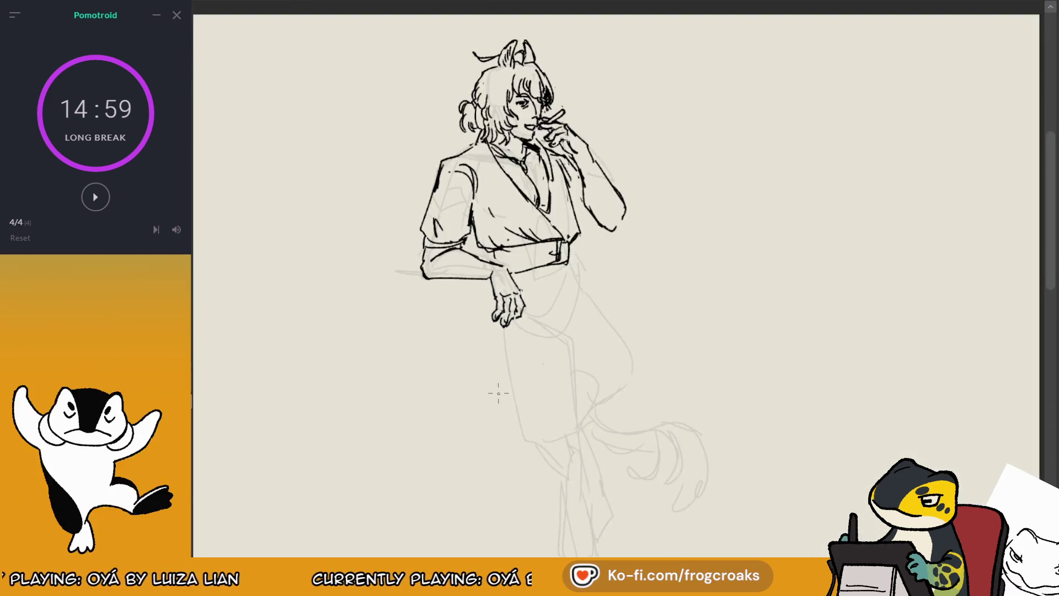
pyautogui.scroll(-3, 539, 480)
pyautogui.scroll(2, 570, 407)
pyautogui.scroll(-2, 592, 195)
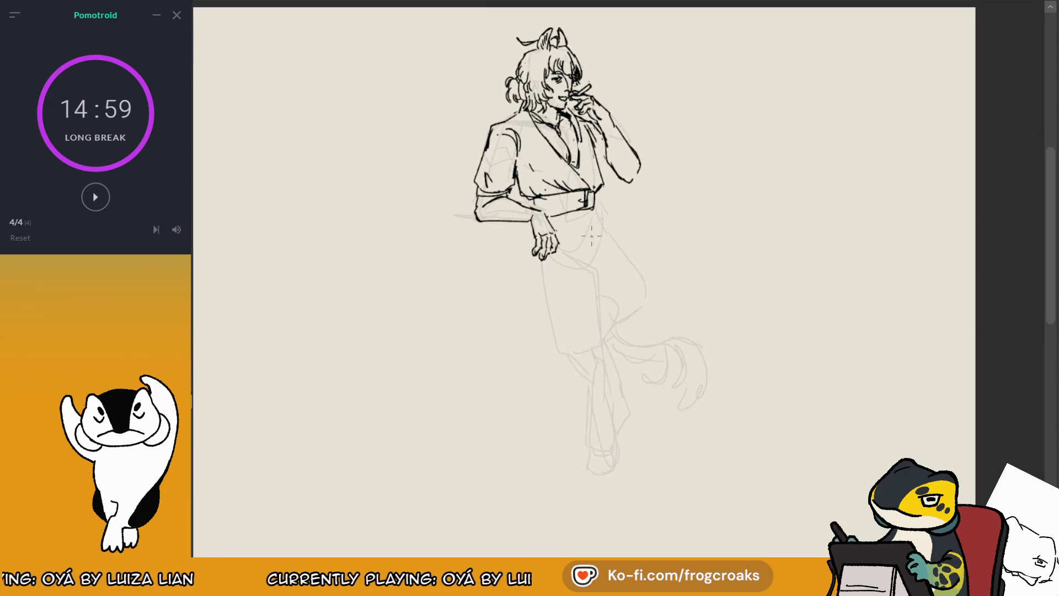
pyautogui.scroll(2, 583, 274)
# Step: Ink the skirt's vertical lines beside the hips, a long inner fold, and the right line to the hem
pyautogui.moveTo(584, 186); pyautogui.dragTo(583, 310)
pyautogui.hotkey('ctrl', 'z')
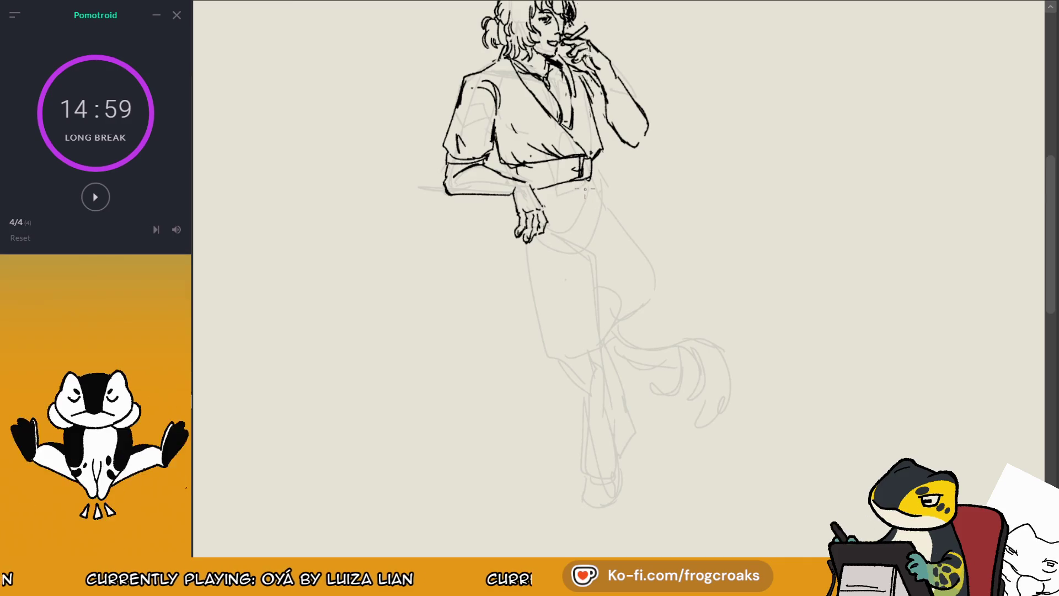
pyautogui.moveTo(586, 258); pyautogui.dragTo(582, 345)
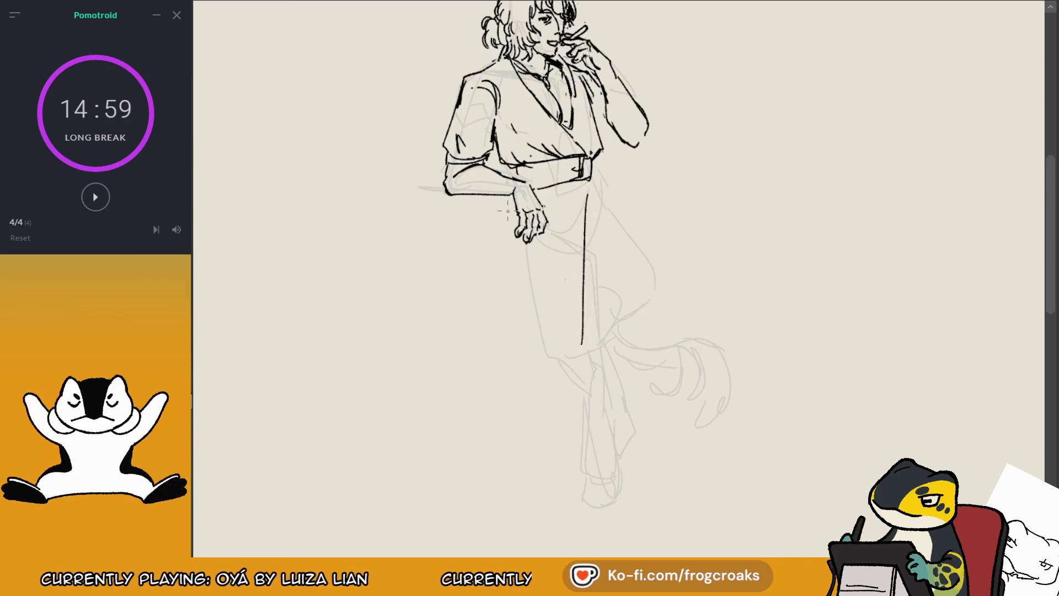
pyautogui.moveTo(510, 204); pyautogui.dragTo(504, 378)
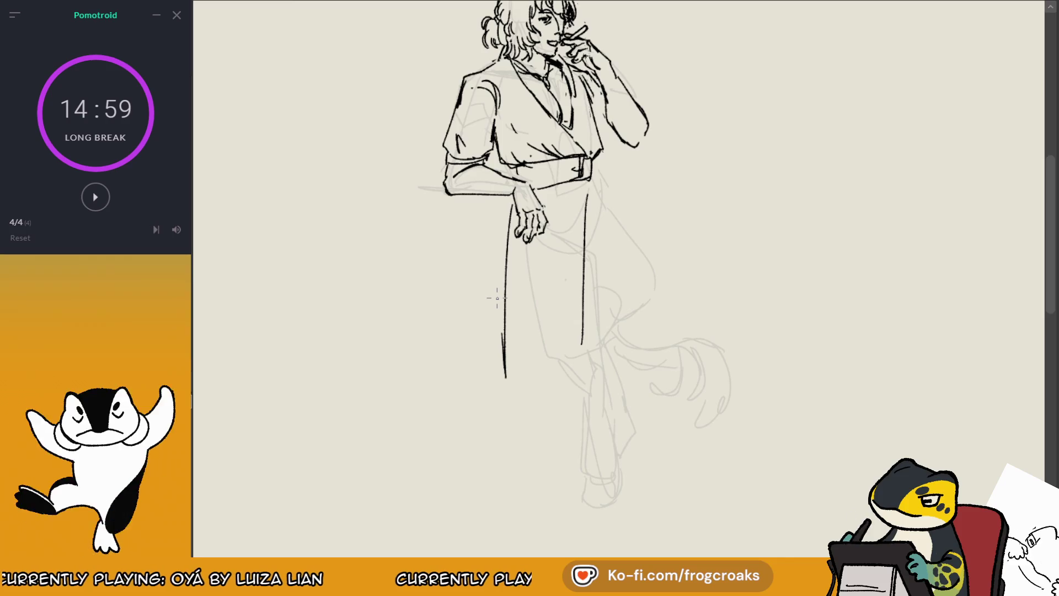
pyautogui.hotkey('ctrl', 'z')
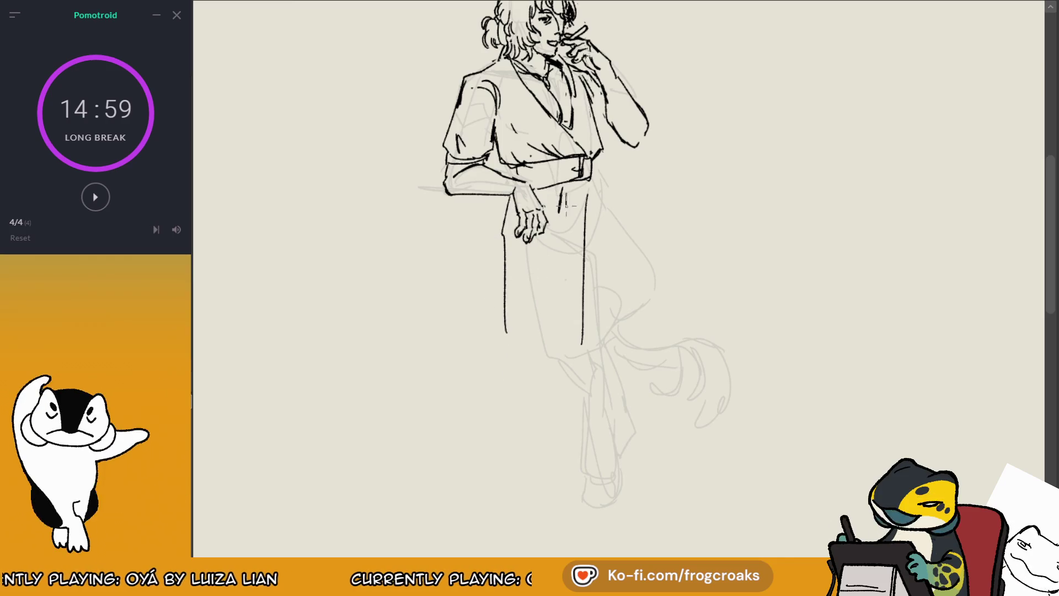
pyautogui.hotkey('ctrl', 'z')
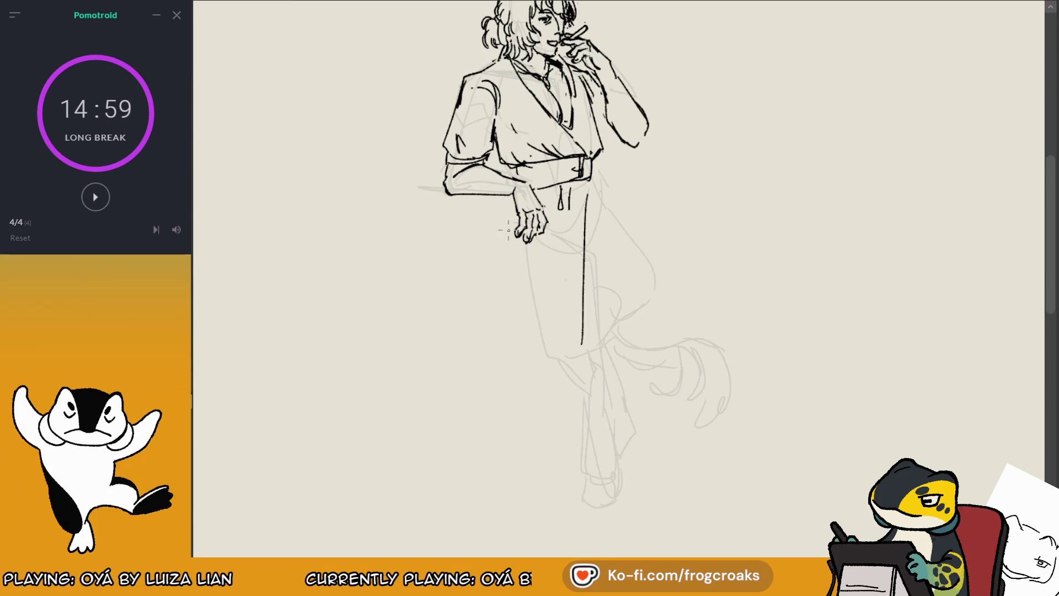
pyautogui.moveTo(508, 221); pyautogui.dragTo(496, 375)
pyautogui.hotkey('ctrl', 'z')
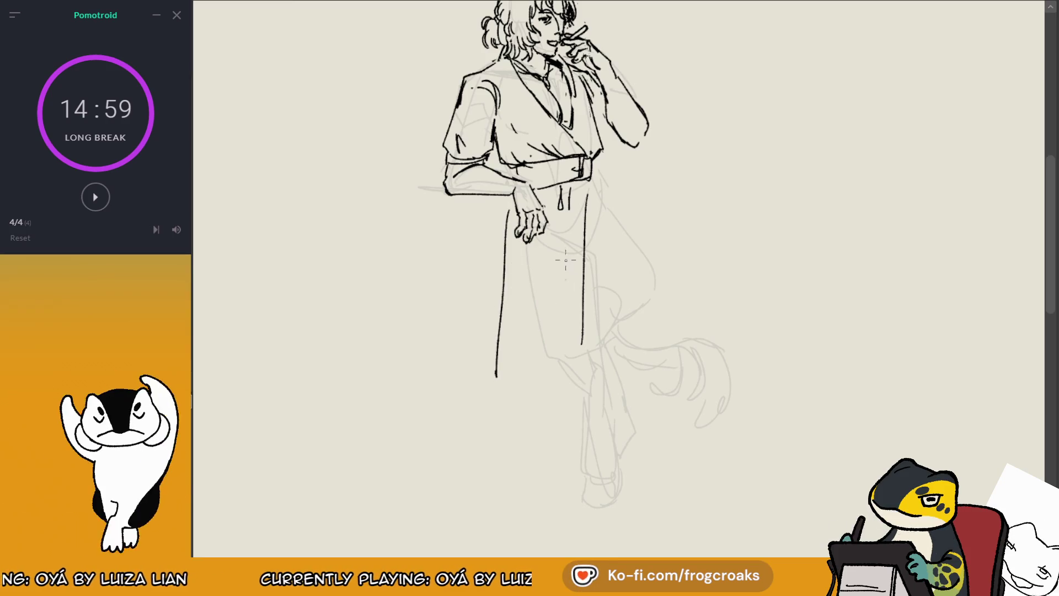
pyautogui.moveTo(564, 218); pyautogui.dragTo(553, 409)
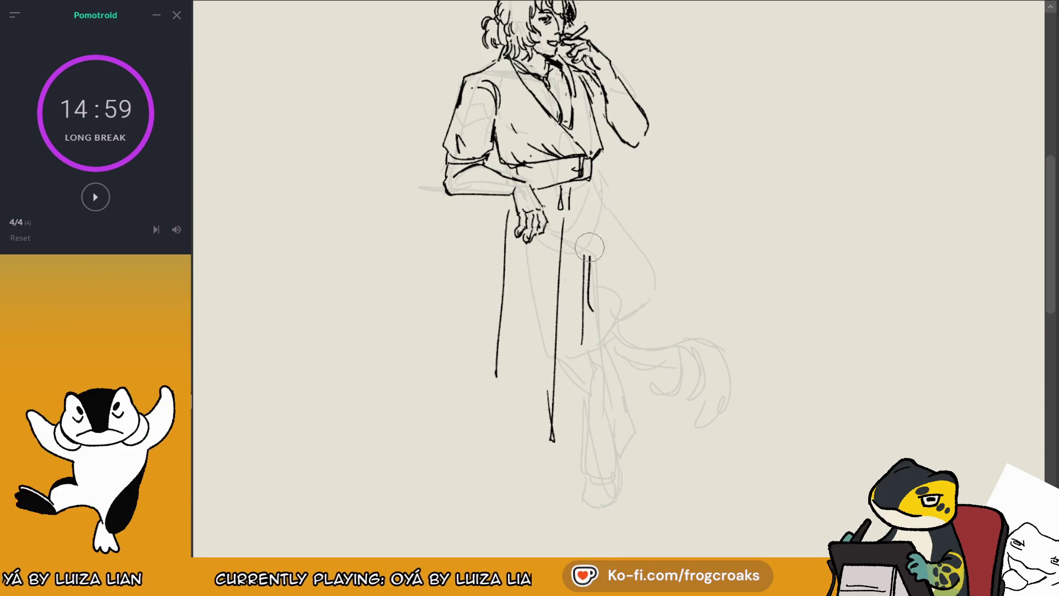
pyautogui.hotkey('ctrl', 'z')
pyautogui.moveTo(583, 190); pyautogui.dragTo(596, 433)
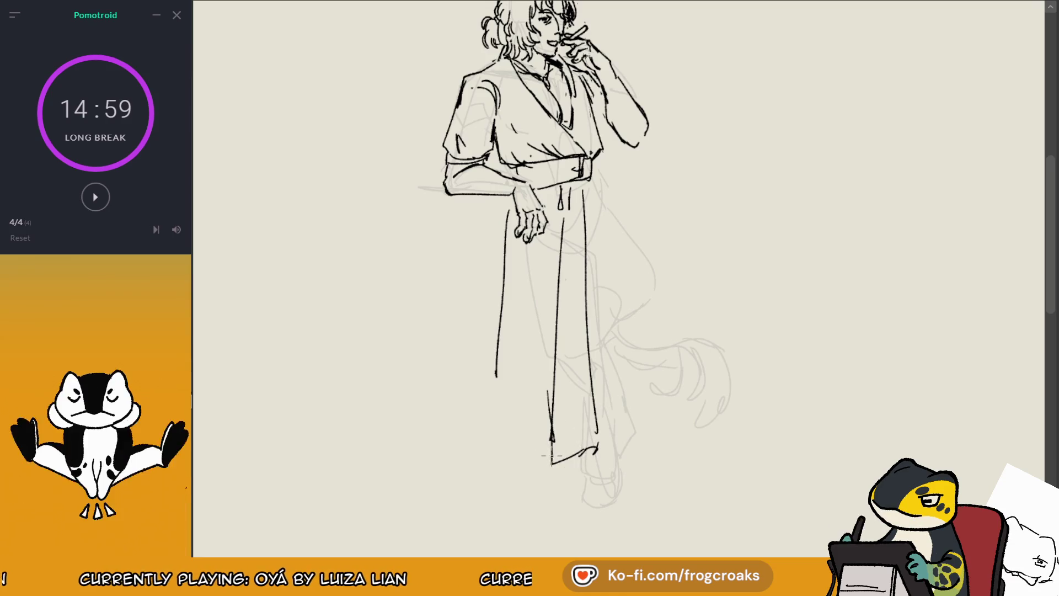
pyautogui.hotkey('ctrl', 'z')
# Step: Redraw the left skirt edge from the hip and add an inner fold line
pyautogui.moveTo(493, 341); pyautogui.dragTo(486, 448)
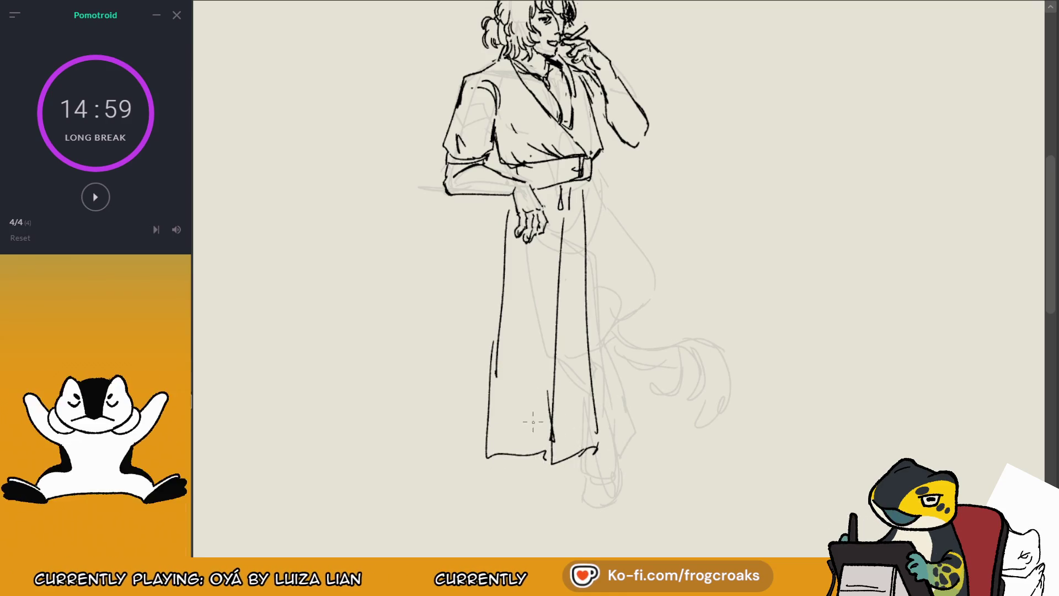
pyautogui.hotkey('ctrl', 'z')
pyautogui.moveTo(507, 271); pyautogui.dragTo(493, 438)
pyautogui.moveTo(541, 265); pyautogui.dragTo(524, 359)
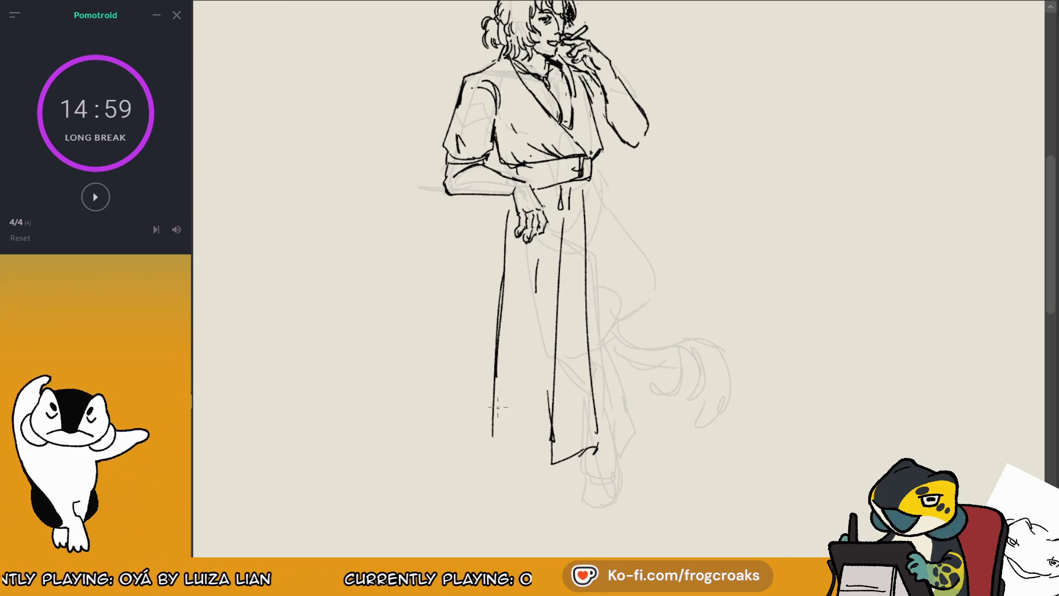
pyautogui.hotkey('ctrl', 'z')
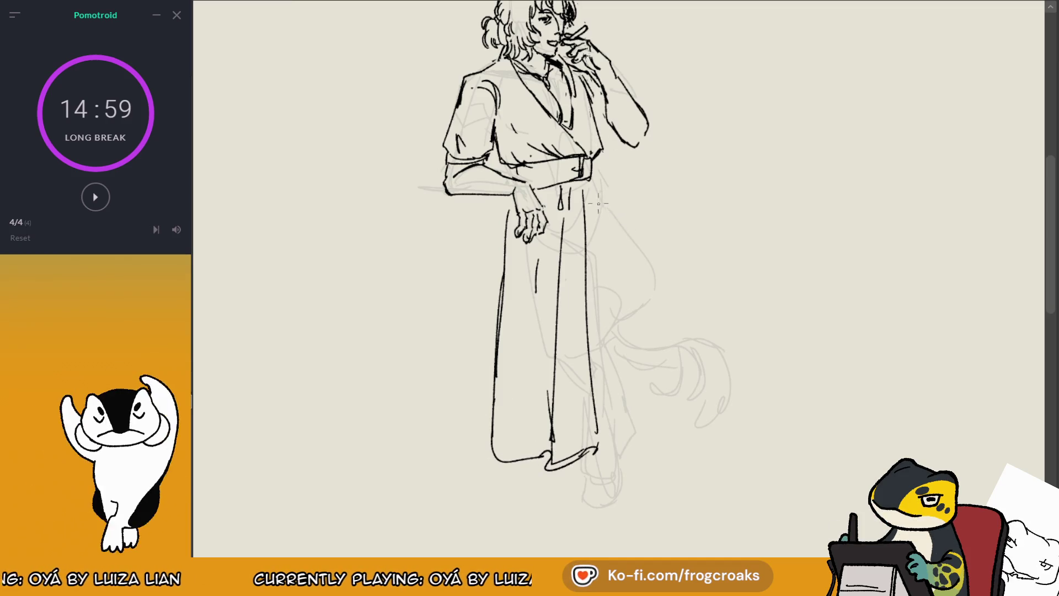
# Step: Draw the diagonal flap line and right edge on the skirt's right side
pyautogui.moveTo(597, 177); pyautogui.dragTo(638, 245)
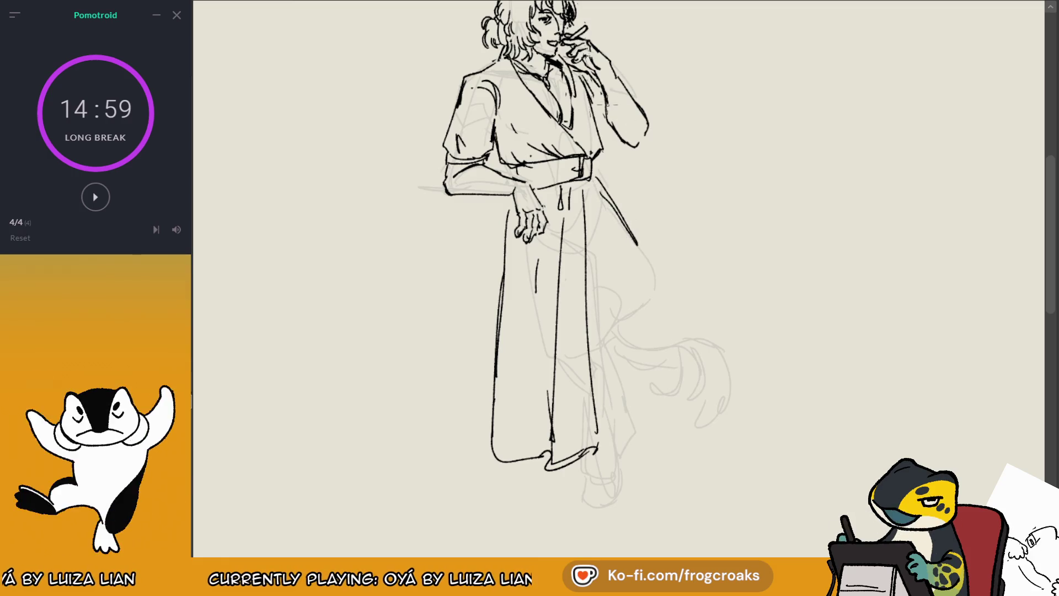
pyautogui.moveTo(593, 181)
pyautogui.mouseDown()
pyautogui.moveTo(614, 219)
pyautogui.moveTo(586, 243)
pyautogui.mouseUp()
pyautogui.hotkey('ctrl', 'z')
pyautogui.moveTo(594, 188); pyautogui.dragTo(645, 256)
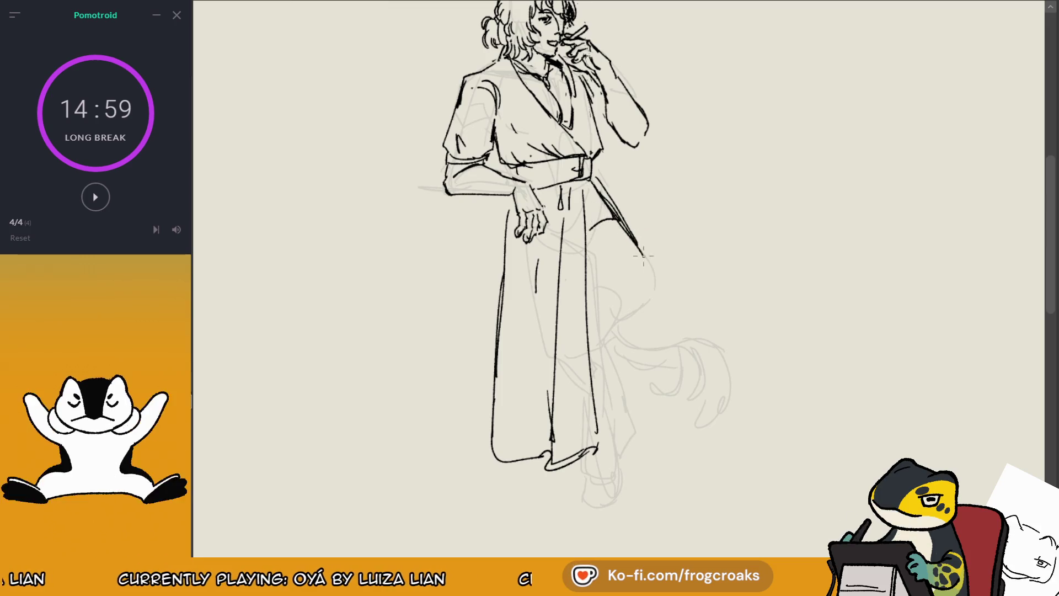
pyautogui.hotkey('ctrl', 'z')
pyautogui.moveTo(611, 214)
pyautogui.mouseDown()
pyautogui.moveTo(653, 275)
pyautogui.moveTo(622, 316)
pyautogui.mouseUp()
# Step: Mirror the canvas to check the drawing and rework a short stroke on the skirt's side
pyautogui.press('m')
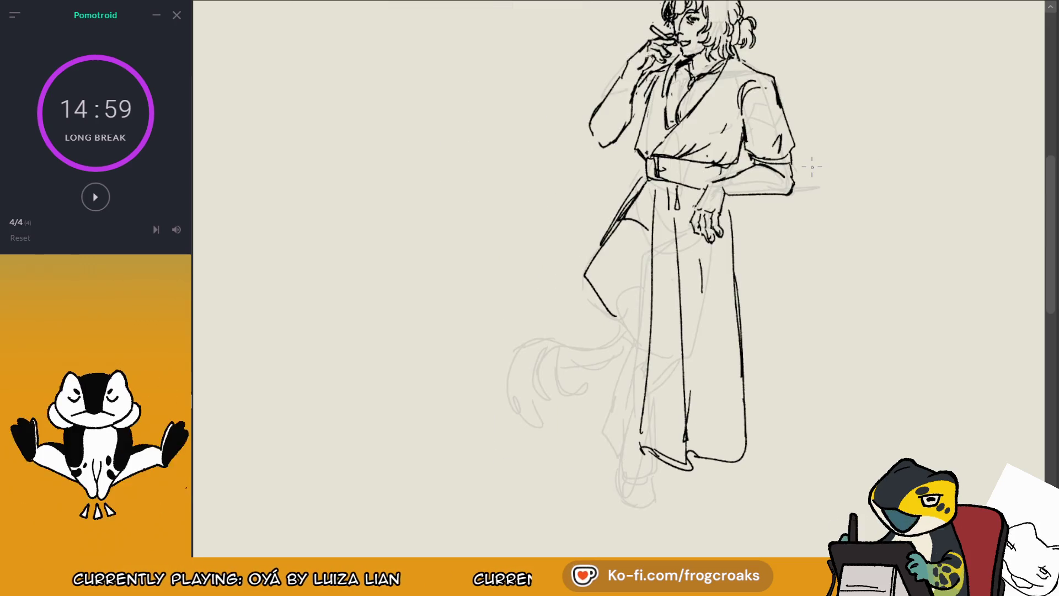
pyautogui.hotkey('ctrl', 'z')
pyautogui.hotkey('ctrl', 'z')
pyautogui.moveTo(647, 183)
pyautogui.mouseDown()
pyautogui.moveTo(581, 284)
pyautogui.moveTo(629, 330)
pyautogui.mouseUp()
pyautogui.hotkey('ctrl', 'z')
pyautogui.hotkey('ctrl', 'z')
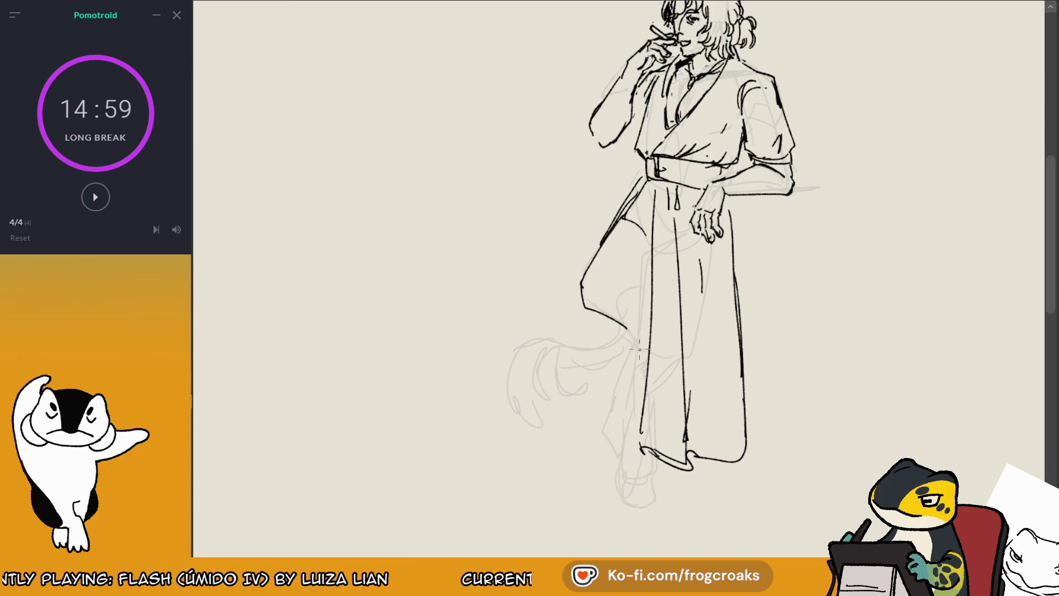
pyautogui.scroll(2, 678, 276)
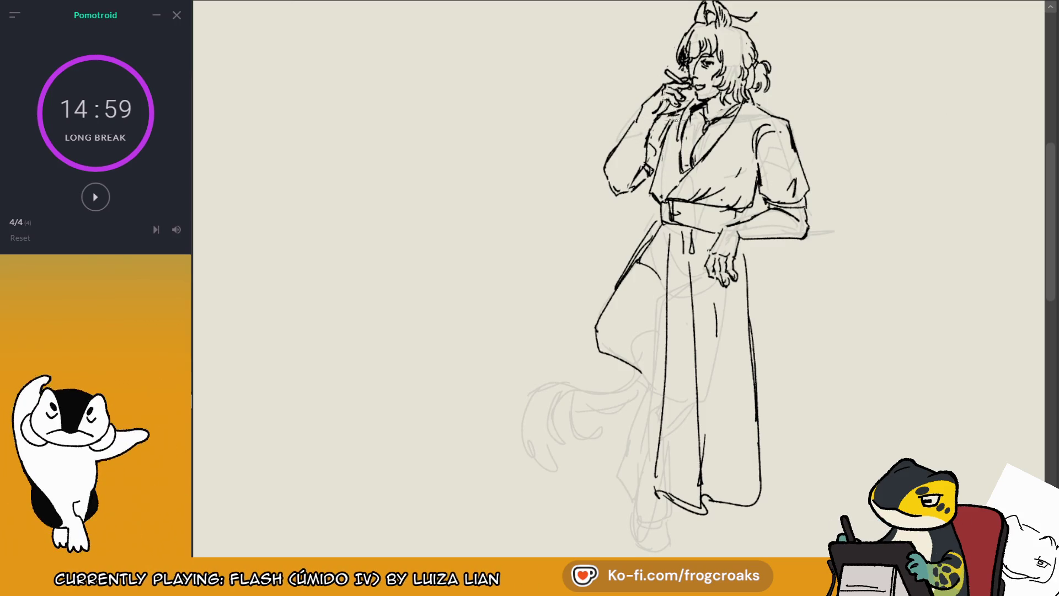
# Step: Flip the view back and ink the right and left skirt edges below the belt
pyautogui.press('m')
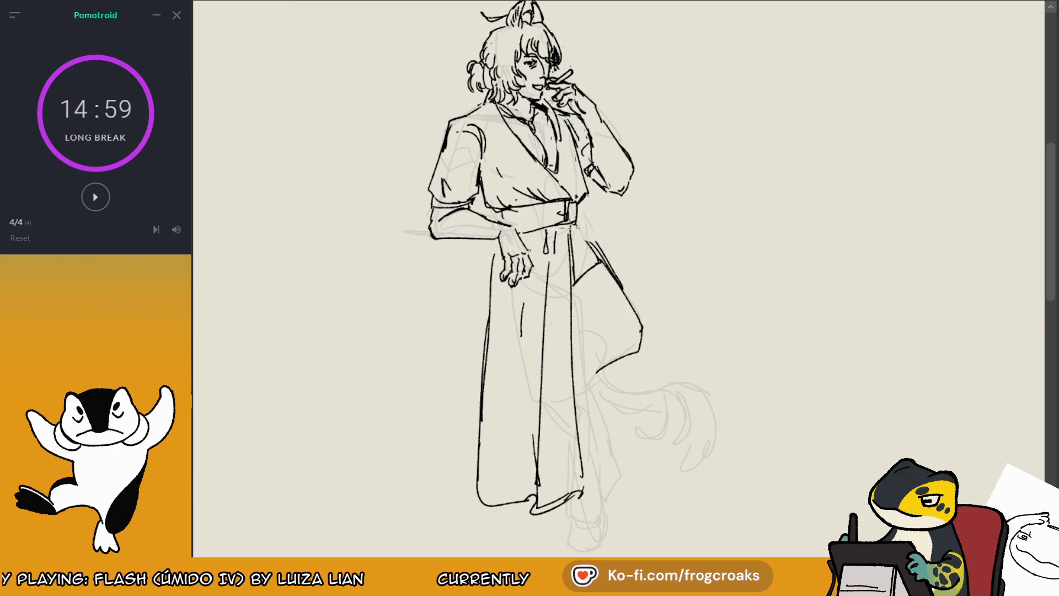
pyautogui.moveTo(573, 227); pyautogui.dragTo(629, 291)
pyautogui.moveTo(592, 242); pyautogui.dragTo(637, 312)
pyautogui.moveTo(485, 241); pyautogui.dragTo(477, 333)
pyautogui.moveTo(481, 329); pyautogui.dragTo(470, 416)
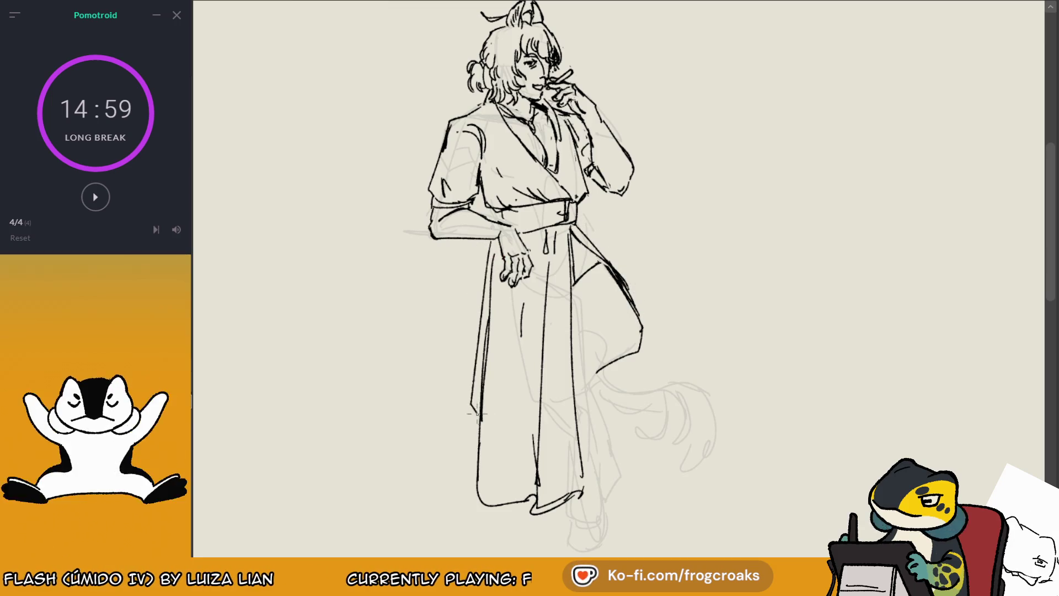
pyautogui.scroll(-3, 392, 361)
pyautogui.scroll(5, 735, 142)
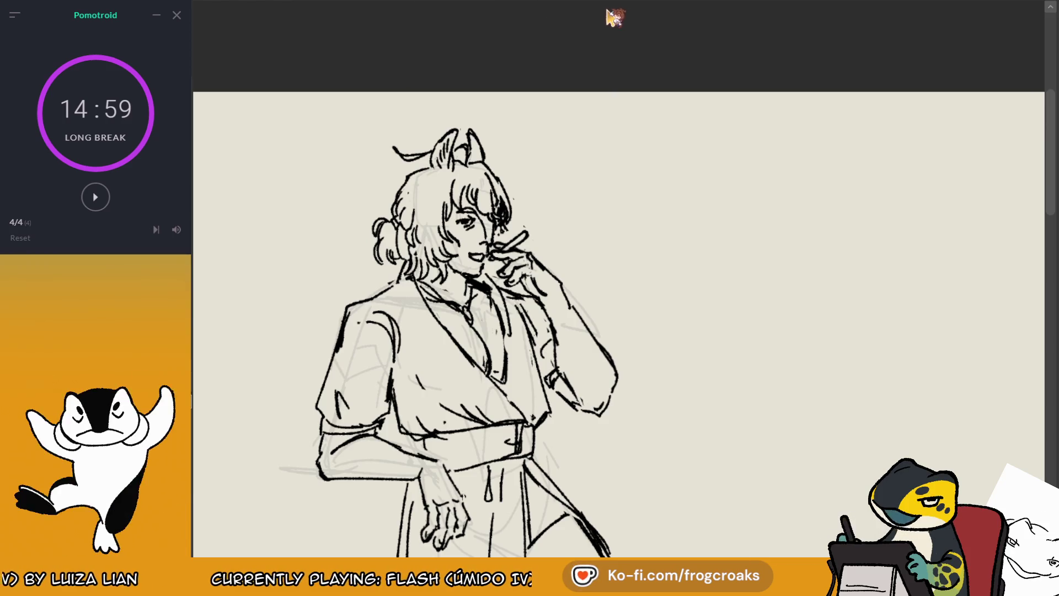
pyautogui.scroll(-4, 873, 34)
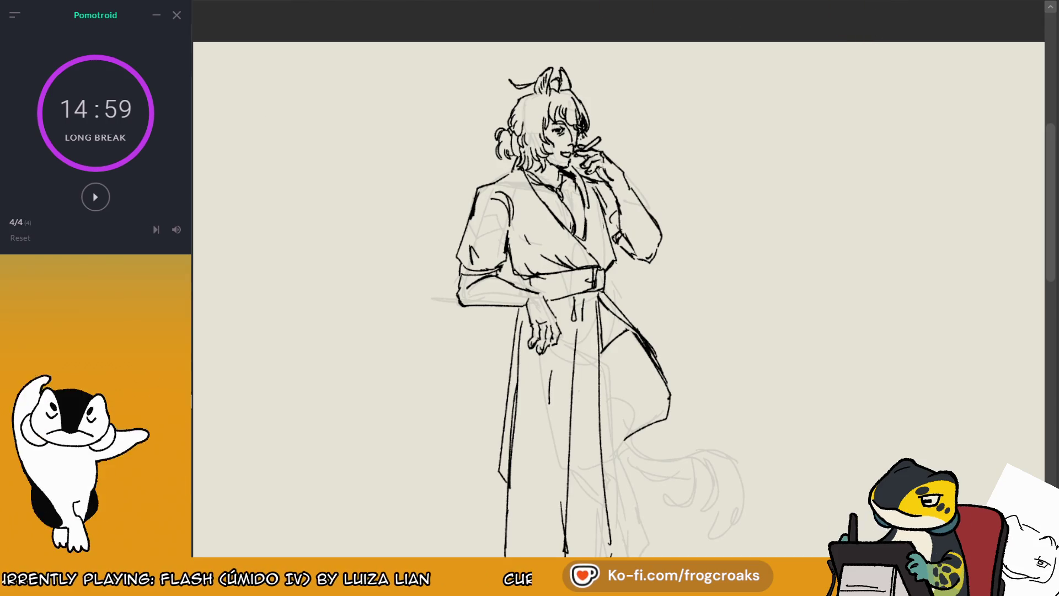
pyautogui.moveTo(724, 351); pyautogui.dragTo(603, 389)
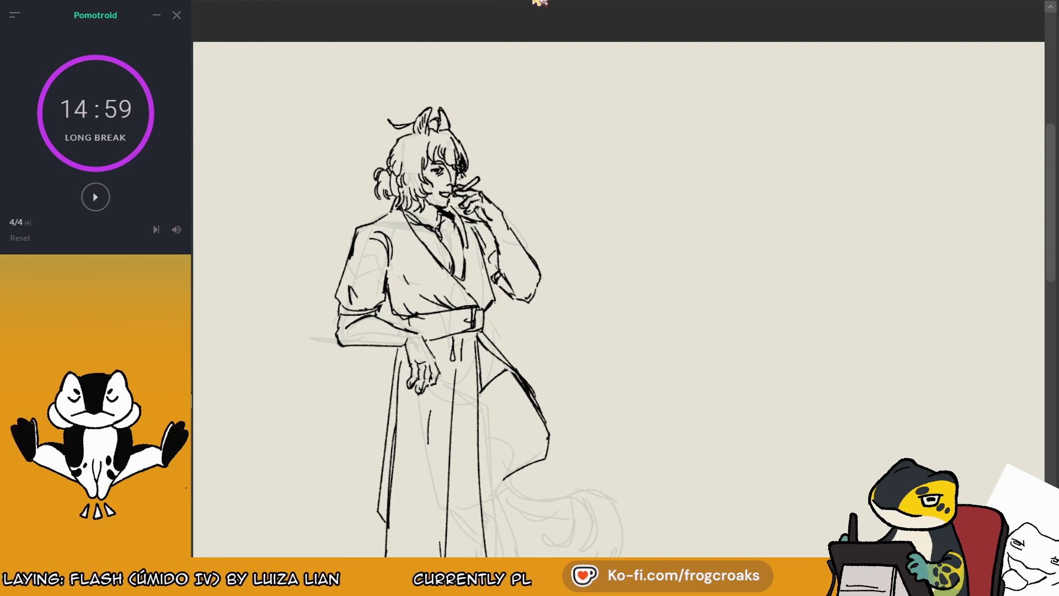
pyautogui.scroll(2, 471, 169)
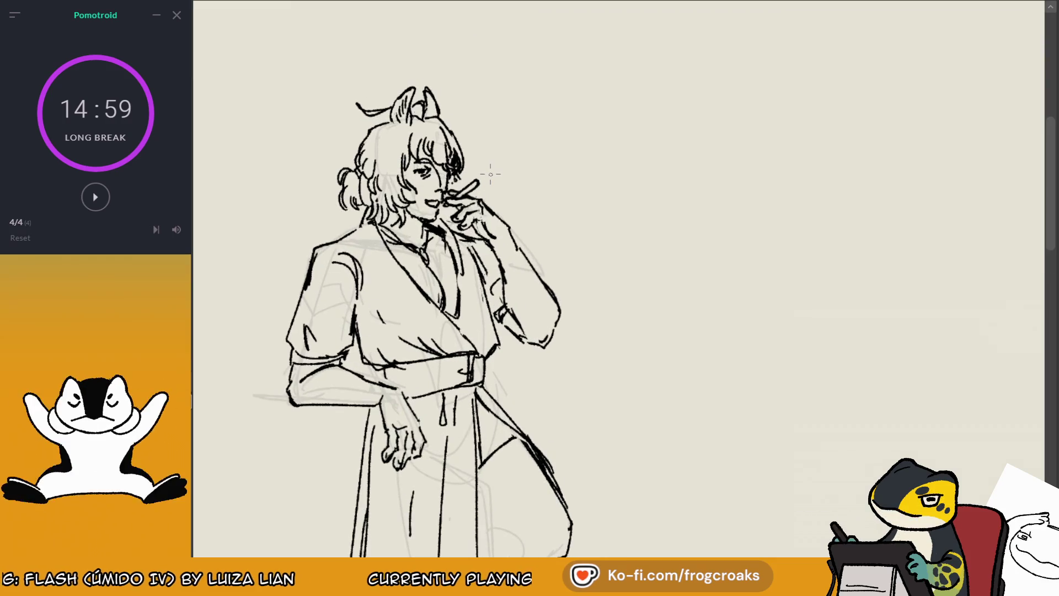
# Step: Draw curling smoke strokes rising from the cigarette, redoing several attempts
pyautogui.moveTo(483, 174)
pyautogui.mouseDown()
pyautogui.moveTo(513, 153)
pyautogui.moveTo(558, 66)
pyautogui.mouseUp()
pyautogui.hotkey('ctrl', 'z')
pyautogui.moveTo(483, 176)
pyautogui.mouseDown()
pyautogui.moveTo(661, 157)
pyautogui.moveTo(594, 121)
pyautogui.moveTo(590, 146)
pyautogui.moveTo(624, 82)
pyautogui.moveTo(750, 85)
pyautogui.moveTo(576, 215)
pyautogui.mouseUp()
pyautogui.hotkey('ctrl', 'z')
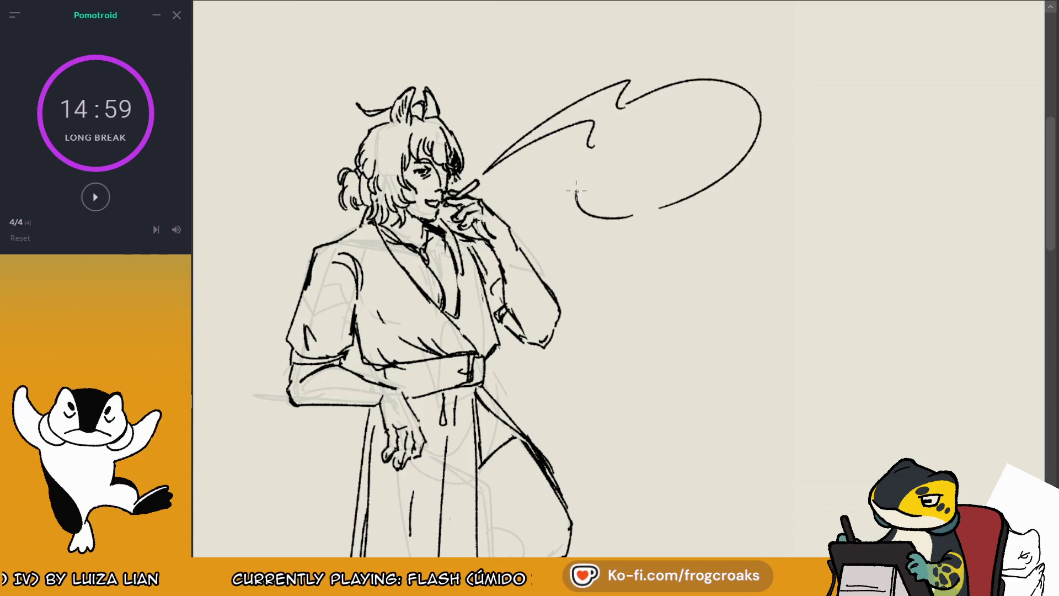
pyautogui.hotkey('ctrl', 'z')
pyautogui.hotkey('ctrl', 'z')
pyautogui.moveTo(486, 175)
pyautogui.mouseDown()
pyautogui.moveTo(589, 160)
pyautogui.moveTo(549, 119)
pyautogui.moveTo(590, 137)
pyautogui.mouseUp()
pyautogui.moveTo(615, 77); pyautogui.dragTo(744, 105)
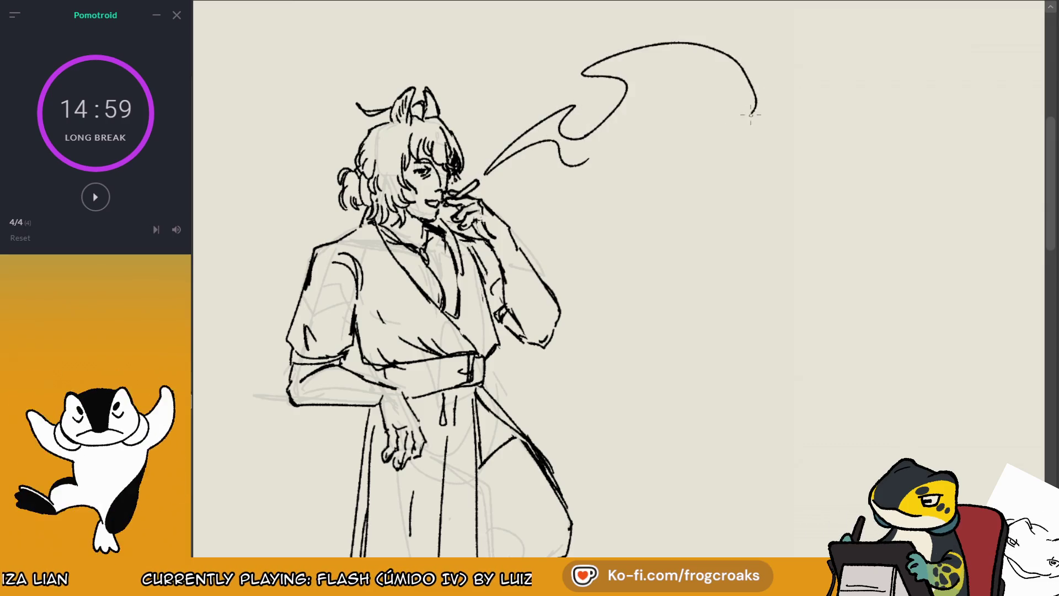
pyautogui.hotkey('ctrl', 'z')
pyautogui.hotkey('ctrl', 'z')
pyautogui.moveTo(538, 121)
pyautogui.mouseDown()
pyautogui.moveTo(563, 133)
pyautogui.moveTo(637, 80)
pyautogui.mouseUp()
pyautogui.hotkey('ctrl', 'z')
# Step: Loop the smoke into an oval bubble, erase part of the curl, and add a wavy hooked wisp
pyautogui.hotkey('ctrl', 'z')
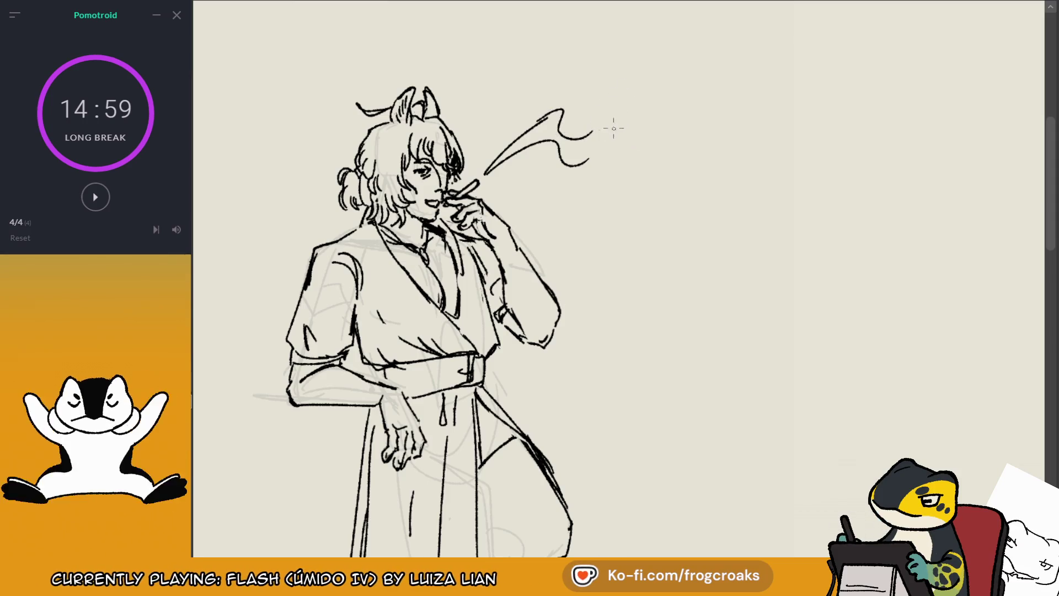
pyautogui.hotkey('ctrl', 'z')
pyautogui.moveTo(582, 157)
pyautogui.mouseDown()
pyautogui.moveTo(714, 163)
pyautogui.moveTo(596, 133)
pyautogui.moveTo(625, 210)
pyautogui.mouseUp()
pyautogui.hotkey('ctrl', 'z')
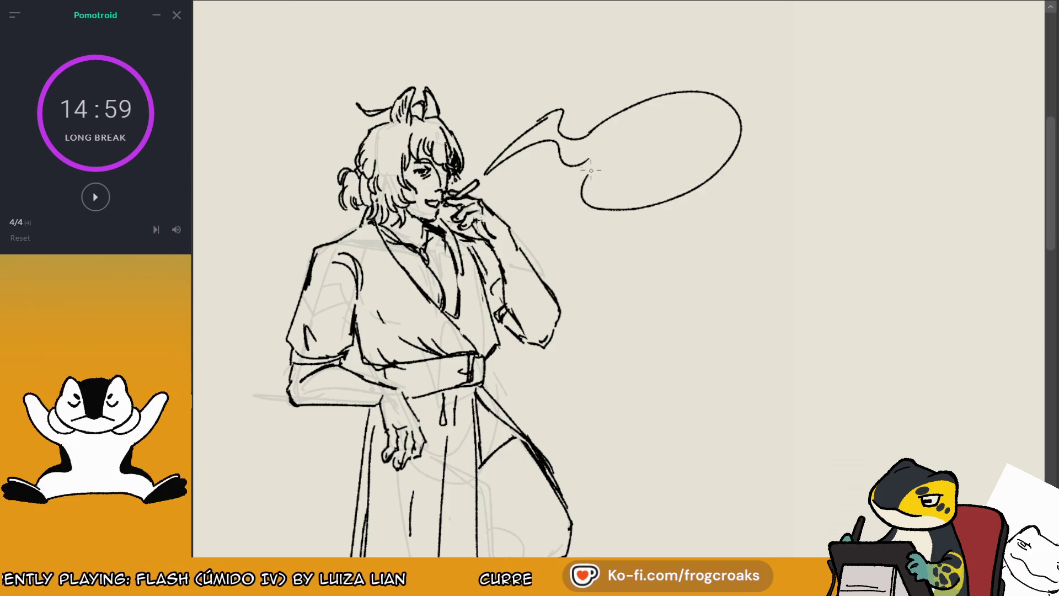
pyautogui.moveTo(587, 161); pyautogui.dragTo(583, 184)
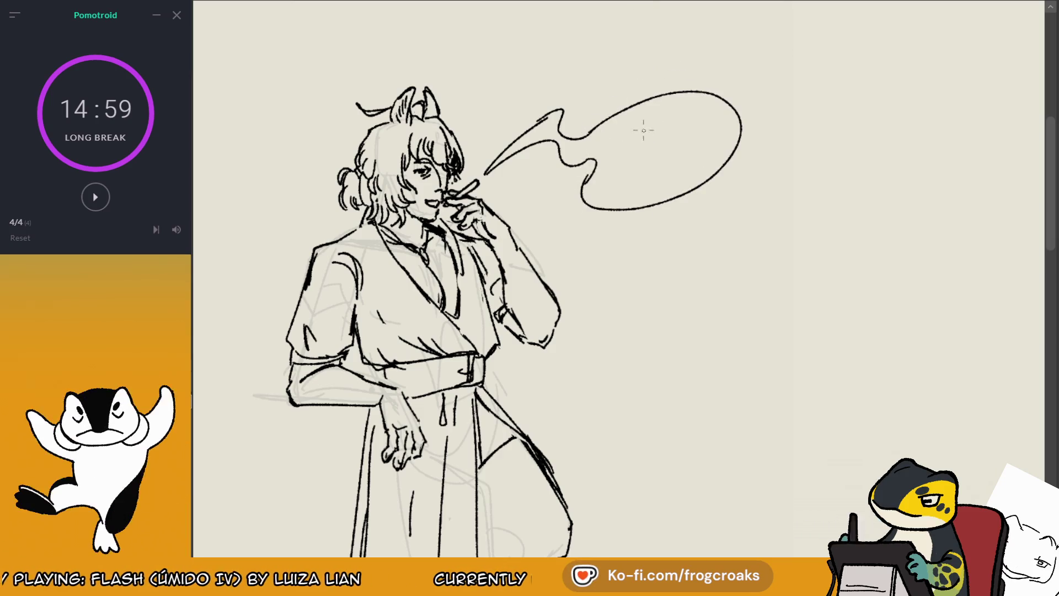
pyautogui.hotkey('ctrl', 'z')
pyautogui.press('e')
pyautogui.moveTo(579, 119)
pyautogui.mouseDown()
pyautogui.moveTo(562, 114)
pyautogui.moveTo(551, 170)
pyautogui.moveTo(504, 164)
pyautogui.moveTo(575, 171)
pyautogui.mouseUp()
pyautogui.press('b')
pyautogui.moveTo(511, 171)
pyautogui.mouseDown()
pyautogui.moveTo(570, 182)
pyautogui.moveTo(565, 165)
pyautogui.moveTo(570, 185)
pyautogui.moveTo(539, 225)
pyautogui.moveTo(609, 183)
pyautogui.mouseUp()
pyautogui.hotkey('ctrl', 'z')
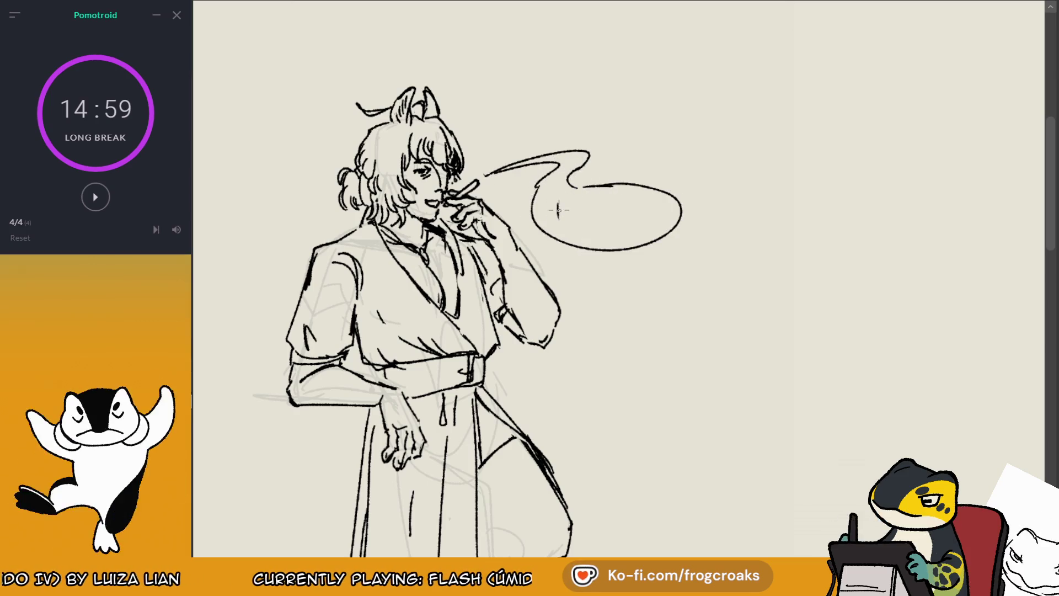
# Step: Letter 'Oya?' inside the smoke bubble, undoing a mistaken H before writing the O
pyautogui.moveTo(557, 206); pyautogui.dragTo(557, 224)
pyautogui.moveTo(563, 207); pyautogui.dragTo(563, 224)
pyautogui.moveTo(557, 215); pyautogui.dragTo(563, 215)
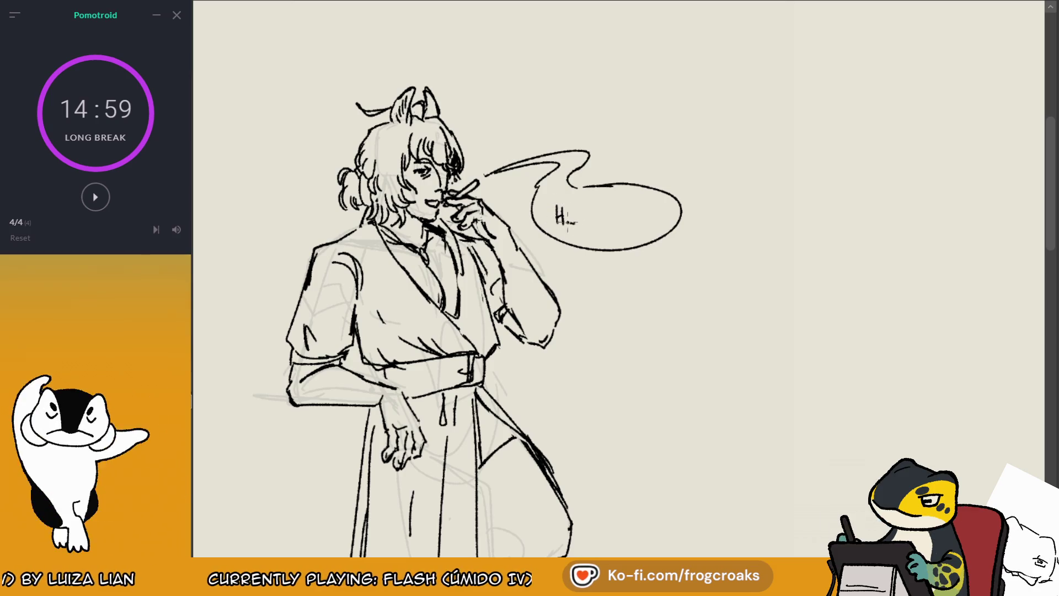
pyautogui.hotkey('ctrl', 'z')
pyautogui.hotkey('ctrl', 'z')
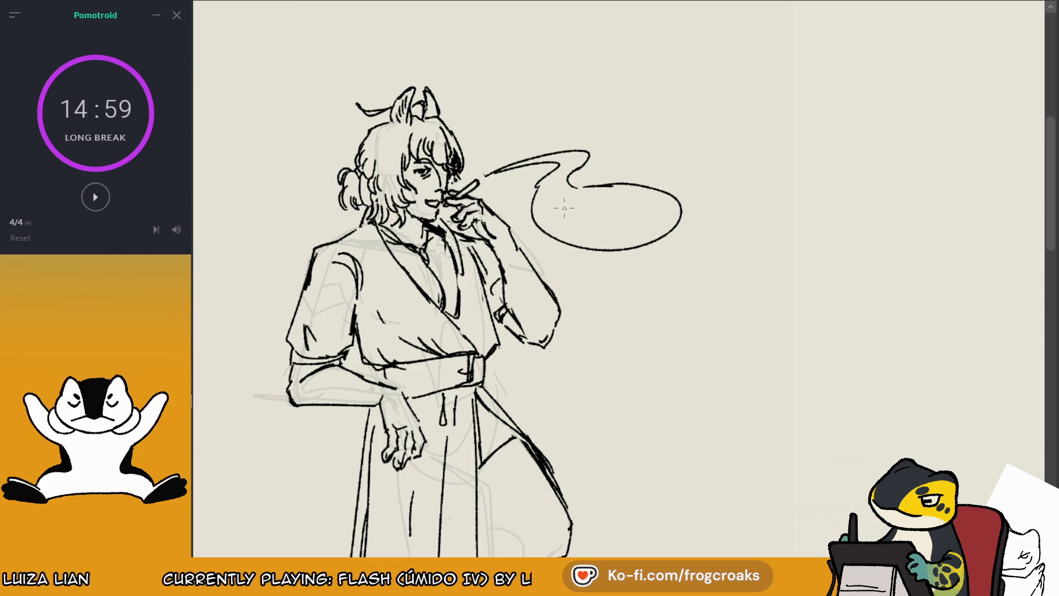
pyautogui.moveTo(559, 207); pyautogui.dragTo(579, 221)
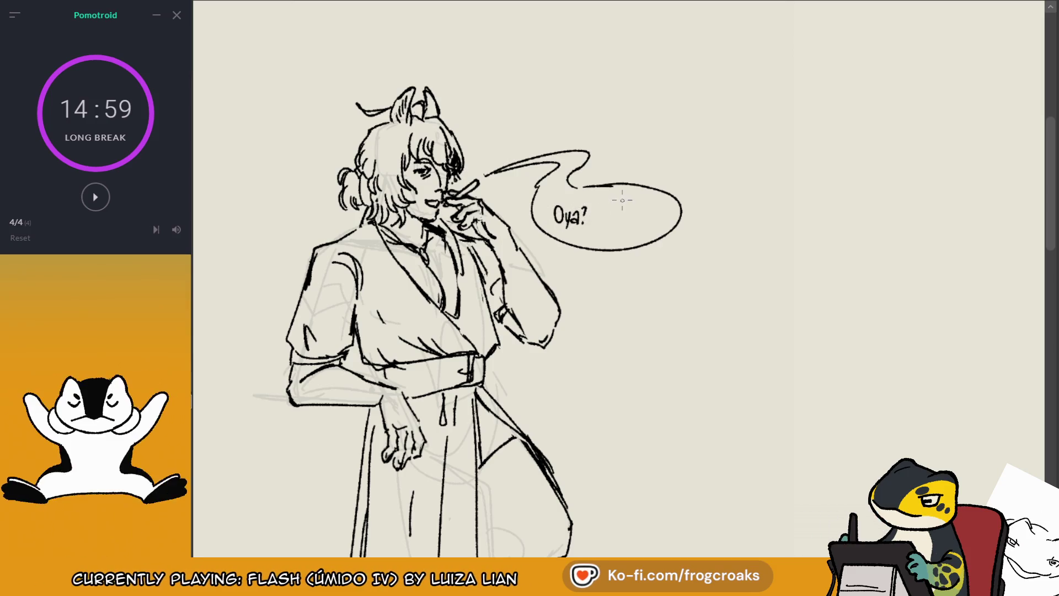